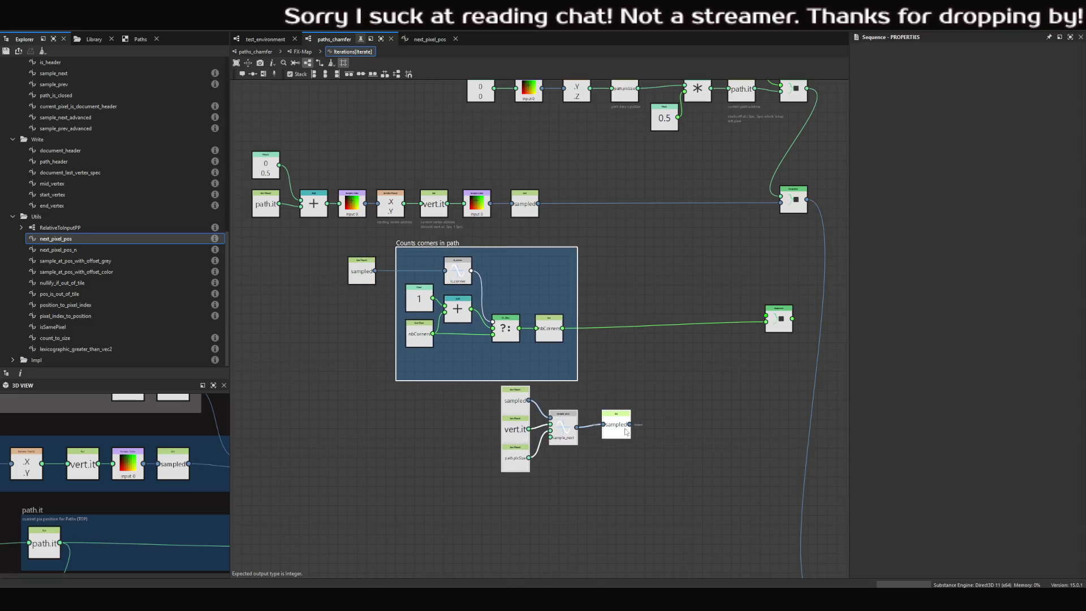
- Move the Counts corners frame left, set the sample_next group beside it, and shift both down
left_click(448, 392)
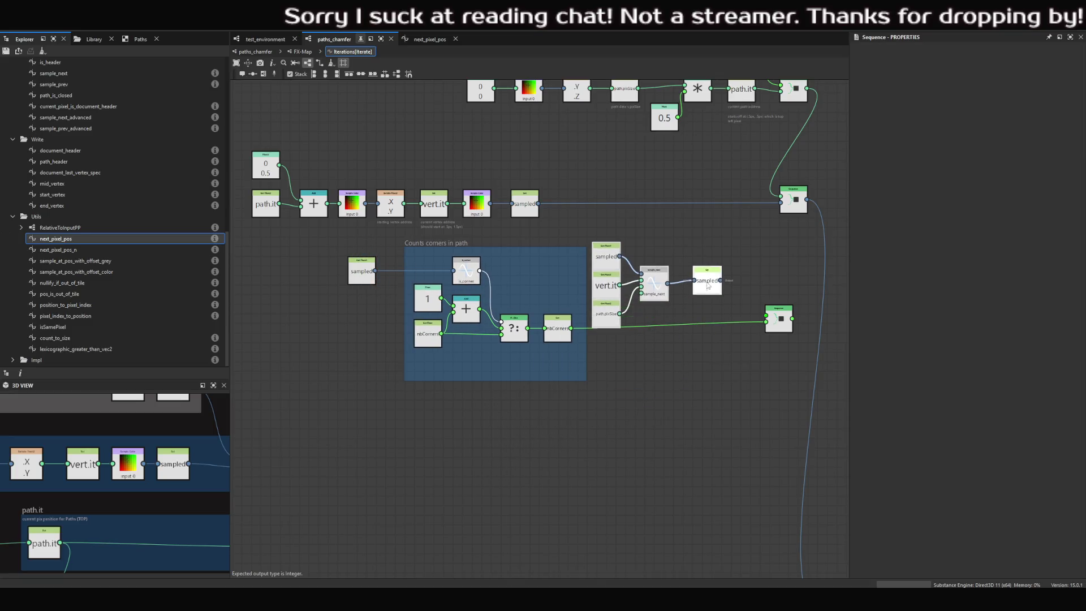
mouse_move(449, 300)
middle_mouse_down()
mouse_move(390, 310)
mouse_move(498, 295)
mouse_move(482, 307)
middle_mouse_up()
mouse_move(366, 249)
left_mouse_down()
mouse_move(782, 379)
mouse_move(829, 380)
left_mouse_up()
left_click_drag(813, 325, 817, 354)
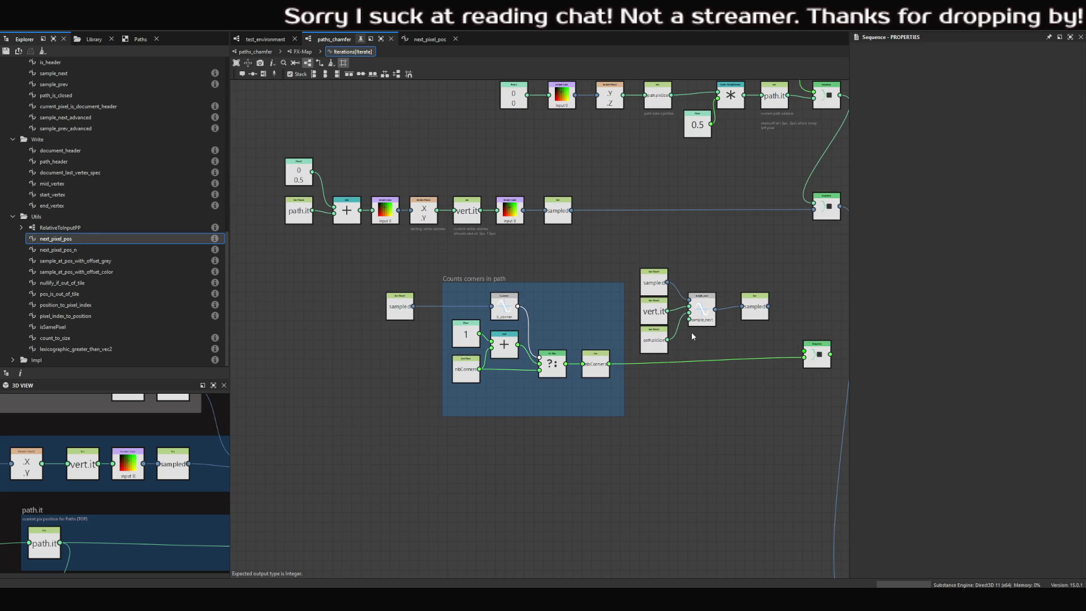
- Select the Set nbCorners node and pan across the corner-counting nodes to review the layout
left_click(600, 356)
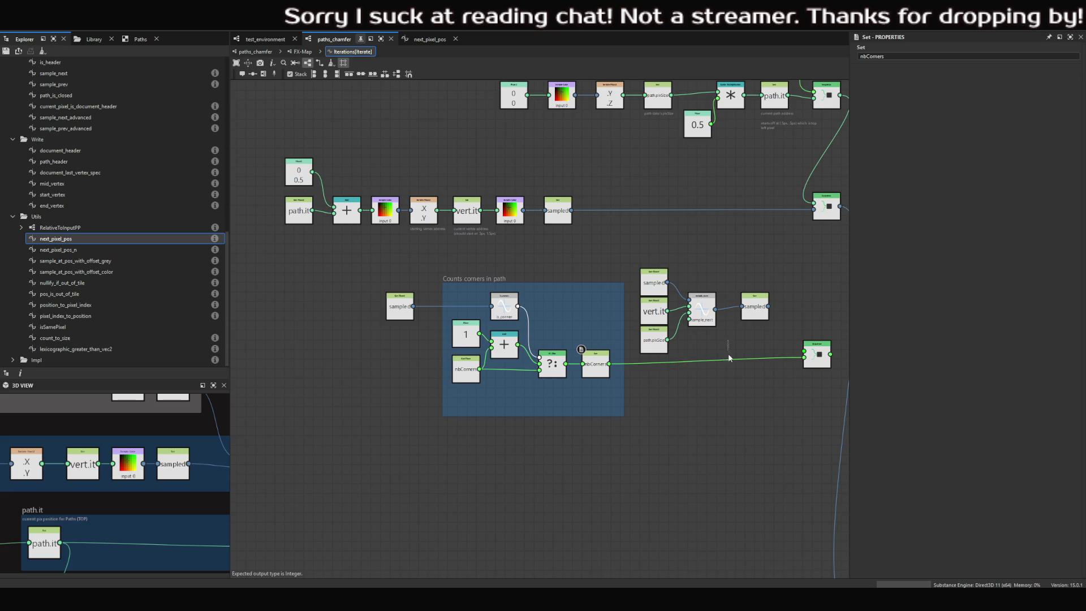
scroll(727, 361, "up", 2)
middle_click_drag(679, 346, 640, 347)
left_click(641, 351)
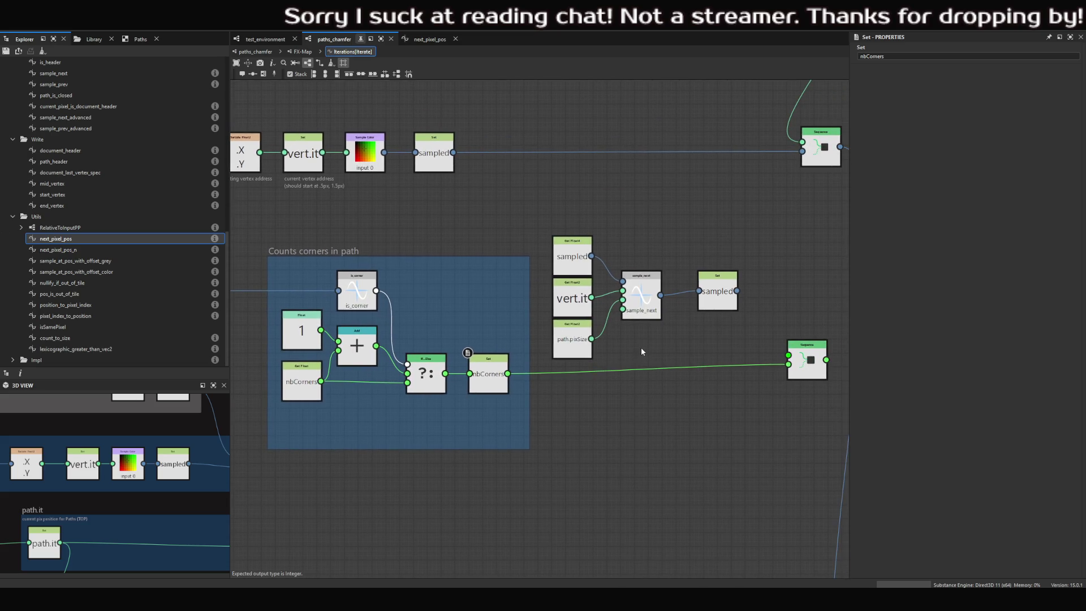
mouse_move(574, 273)
middle_mouse_down()
mouse_move(656, 265)
mouse_move(616, 260)
middle_mouse_up()
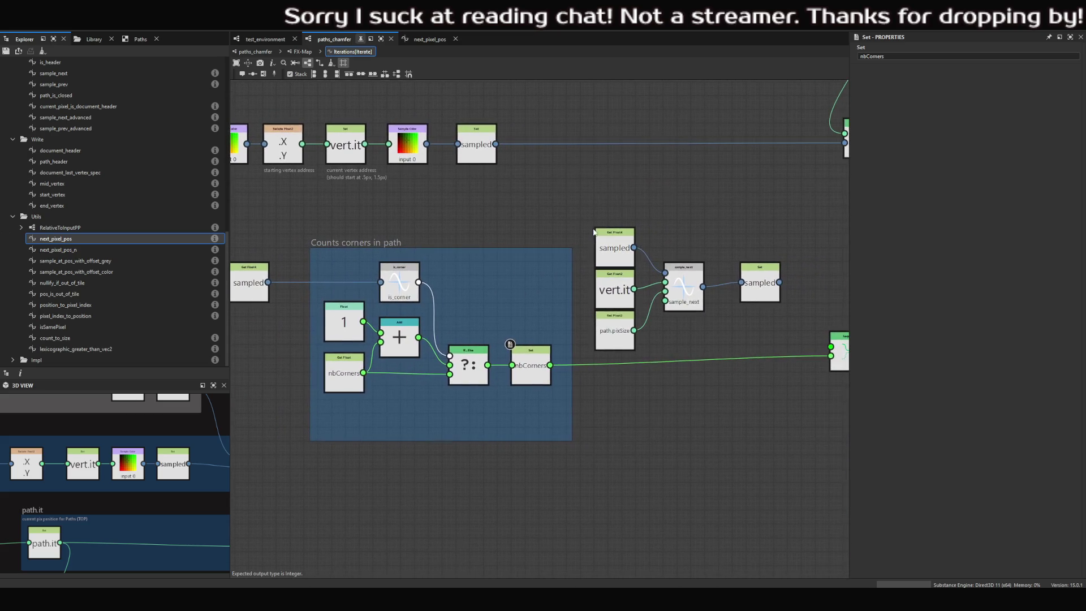
scroll(585, 329, "down", 1)
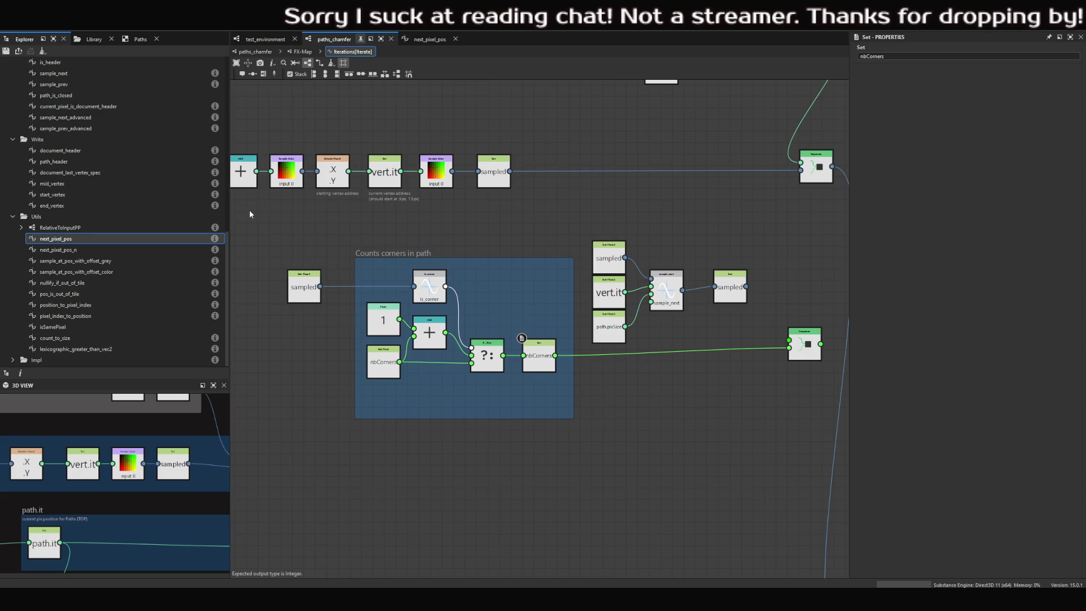
middle_click_drag(267, 232, 323, 233)
scroll(315, 231, "down", 1)
middle_click_drag(294, 193, 320, 190)
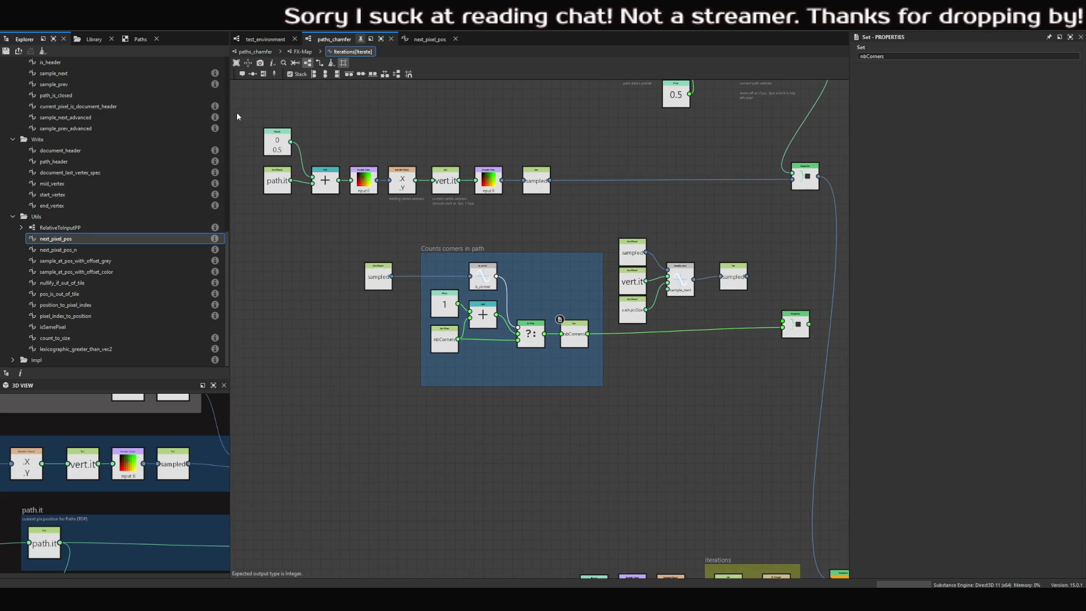
left_click_drag(251, 119, 864, 390)
- Add a While Loop node and line it up with the sampled Get node
mouse_move(376, 277)
left_mouse_down()
mouse_move(328, 277)
mouse_move(390, 277)
mouse_move(380, 277)
left_mouse_up()
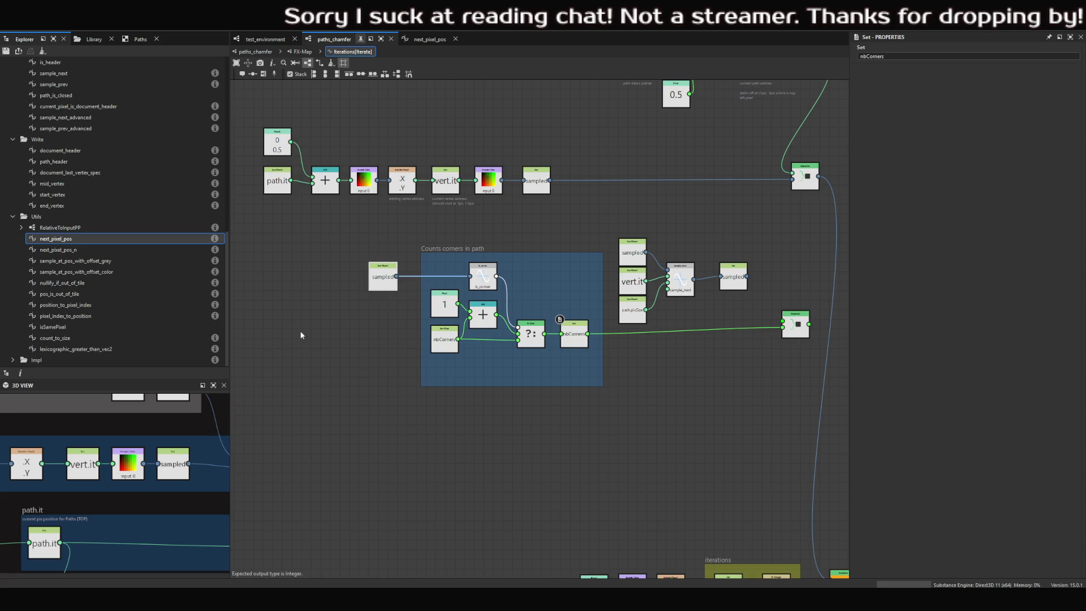
left_click(300, 335)
key("space")
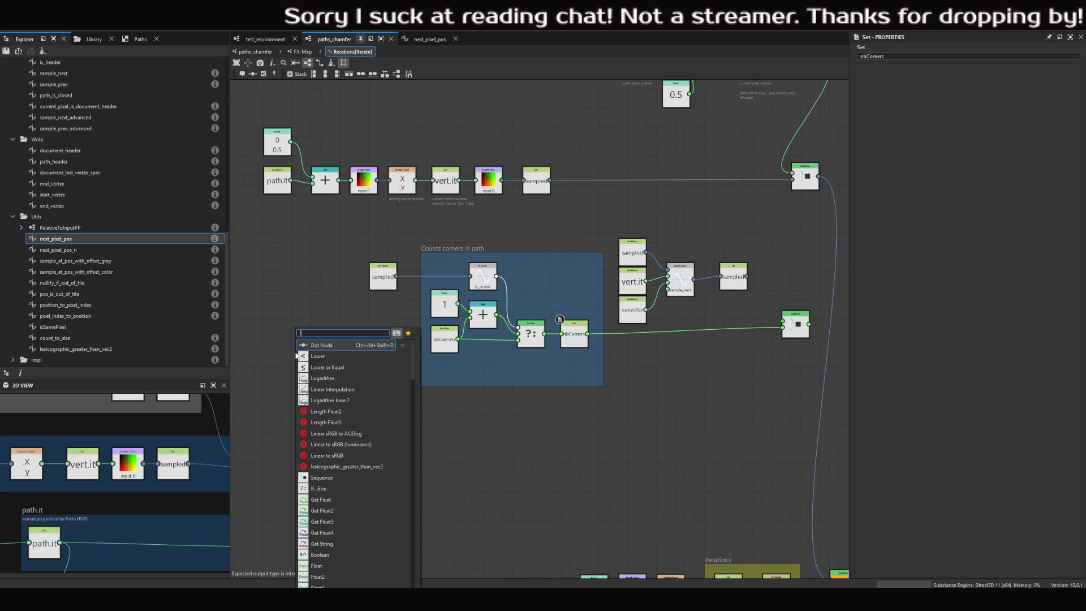
type("while")
key("Return")
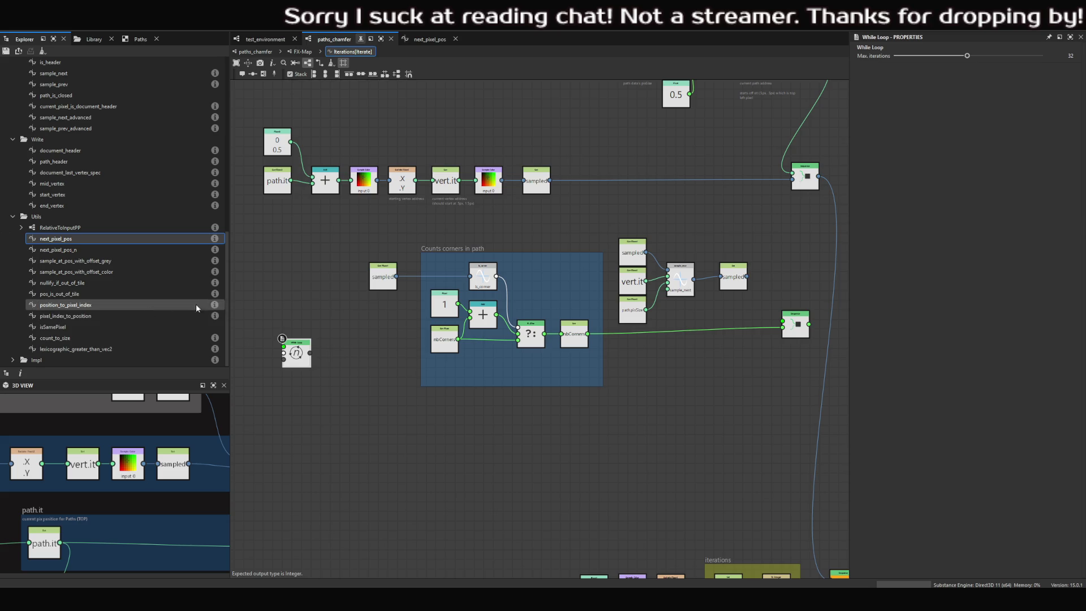
left_click_drag(296, 352, 305, 274)
middle_click_drag(305, 274, 337, 369)
scroll(331, 369, "down", 1)
scroll(334, 363, "up", 3)
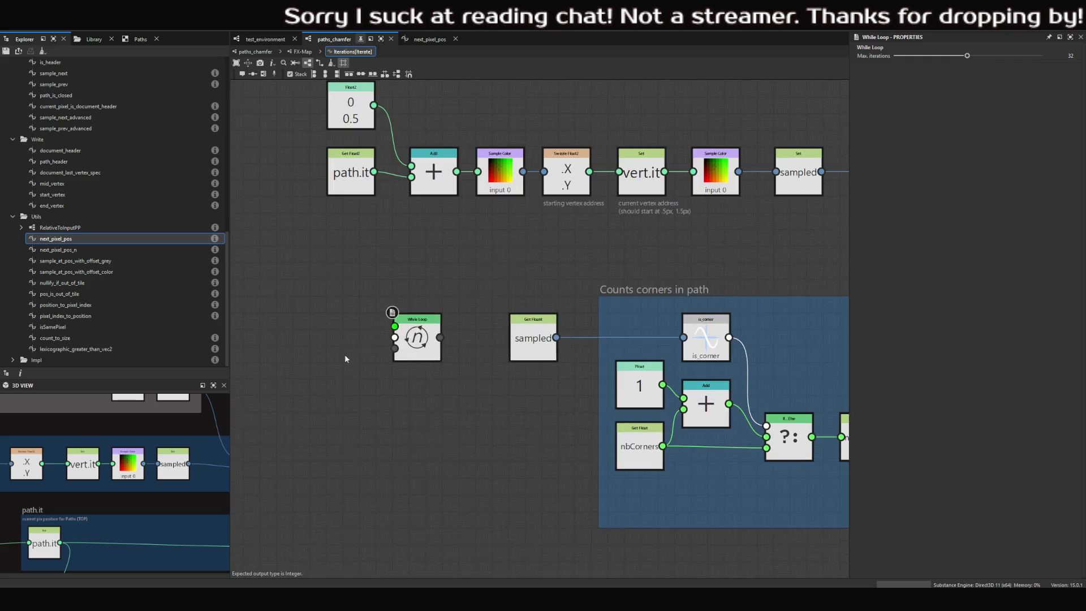
- Add a Get Float2 node with its variable set to vert.it, replacing a mistaken Get Float node
key("space")
type("ver")
key("Escape")
key("space")
key("Escape")
key("space")
type("get float")
key("Return")
key("Delete")
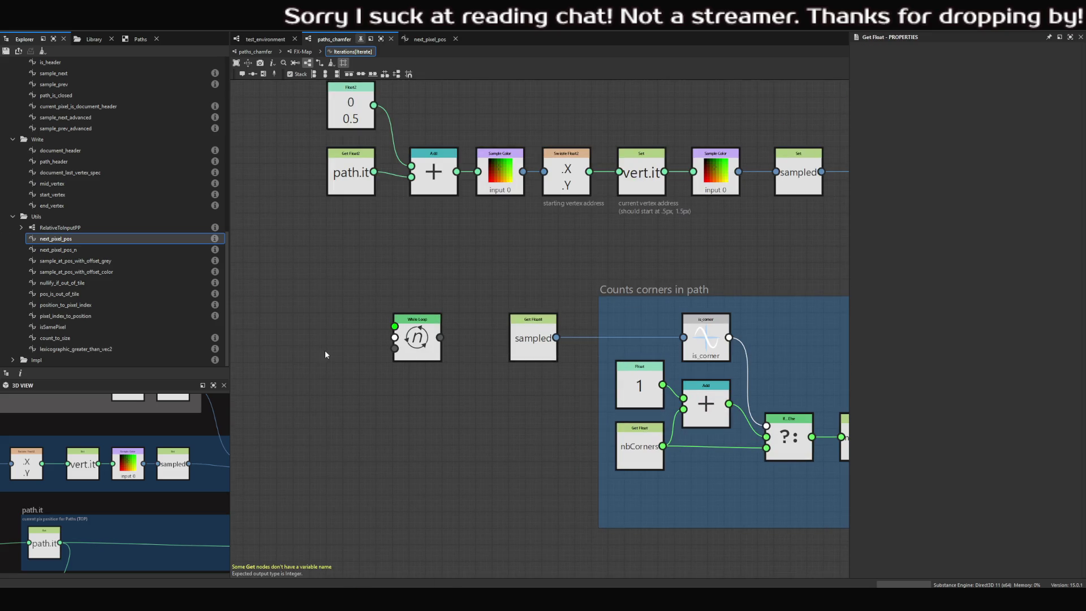
key("space")
key("Escape")
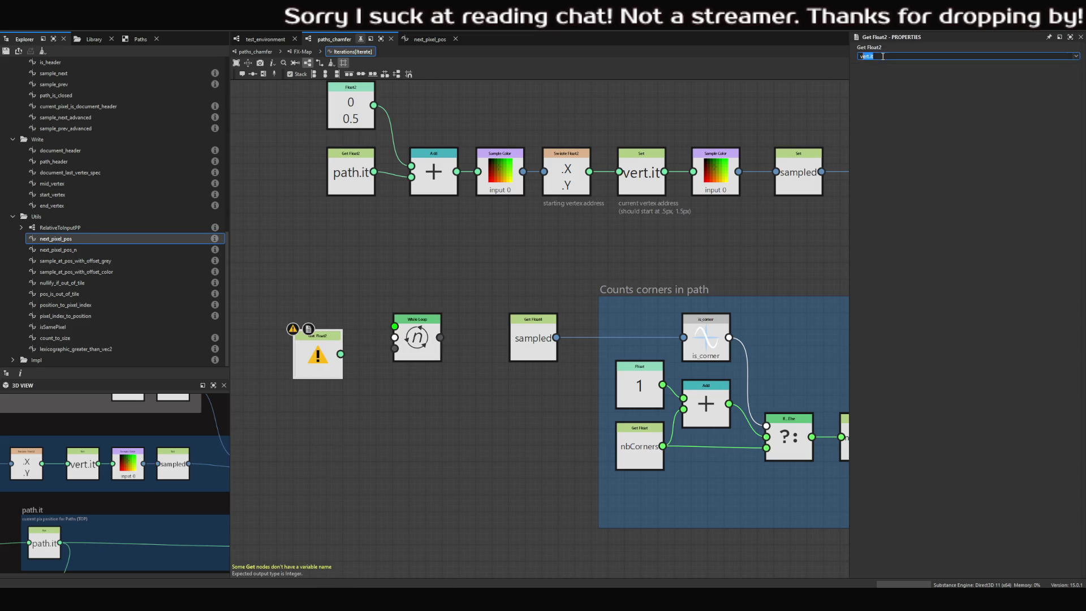
left_click(968, 56)
left_click(893, 63)
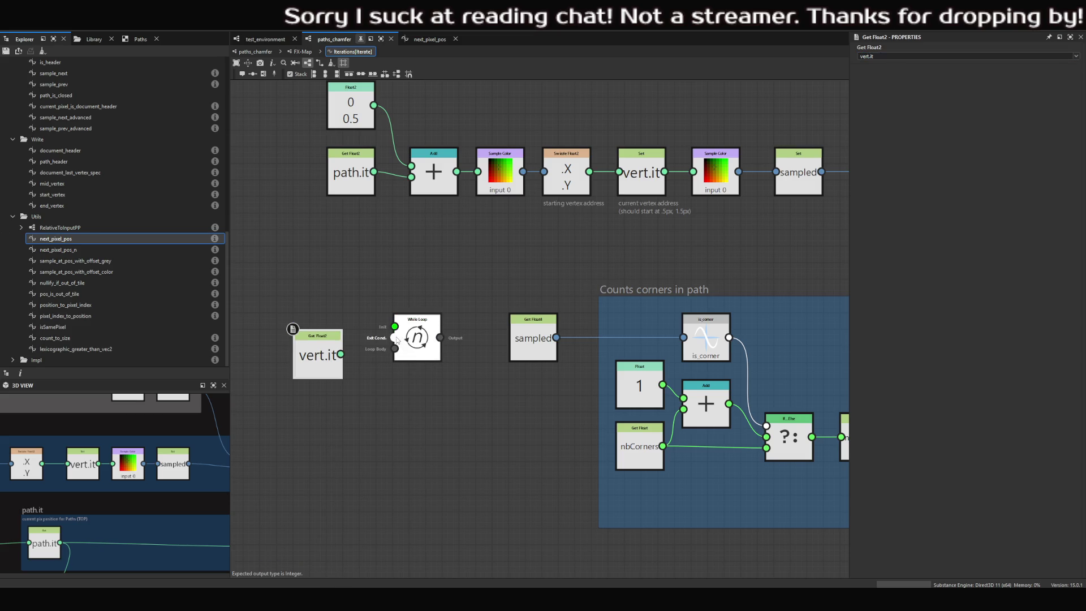
- Slide the vert.it Get Float2 node further left, clear of the While Loop
left_click_drag(311, 367, 262, 351)
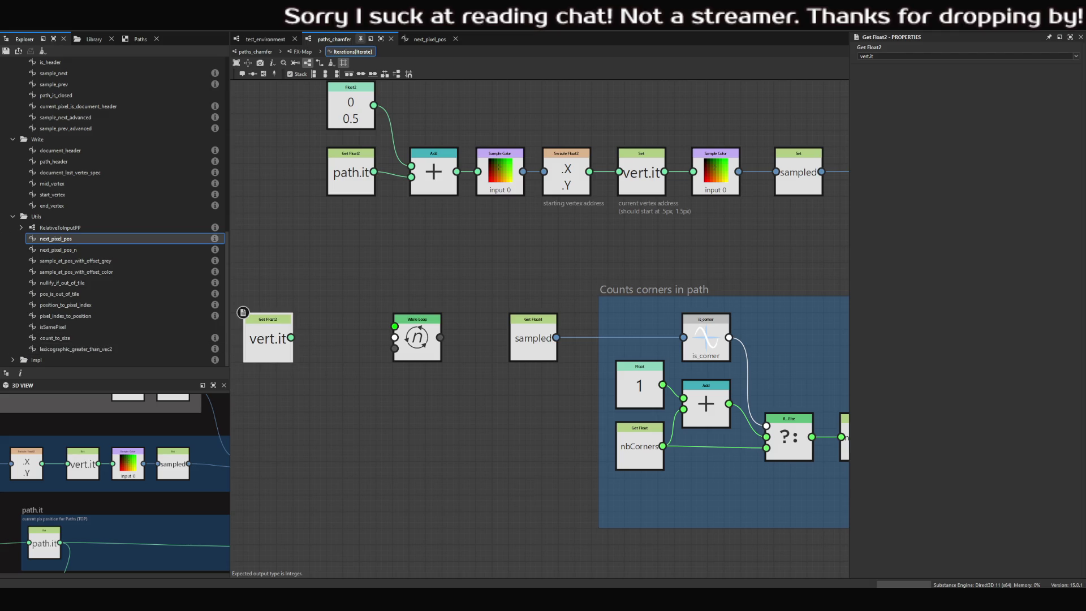
middle_click_drag(415, 328, 383, 331)
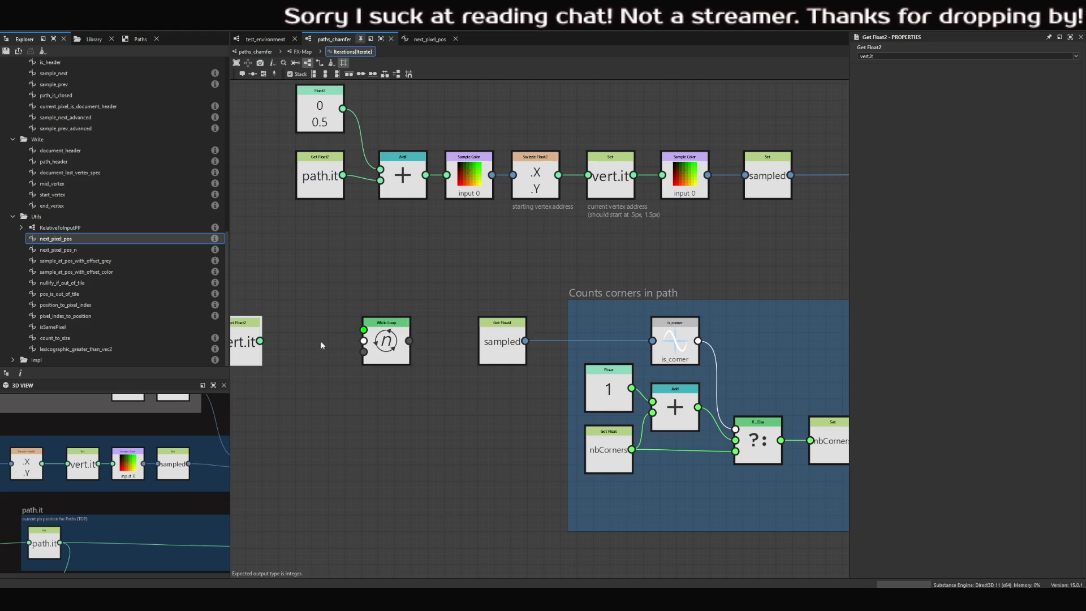
middle_click_drag(322, 345, 394, 343)
left_click_drag(310, 343, 266, 343)
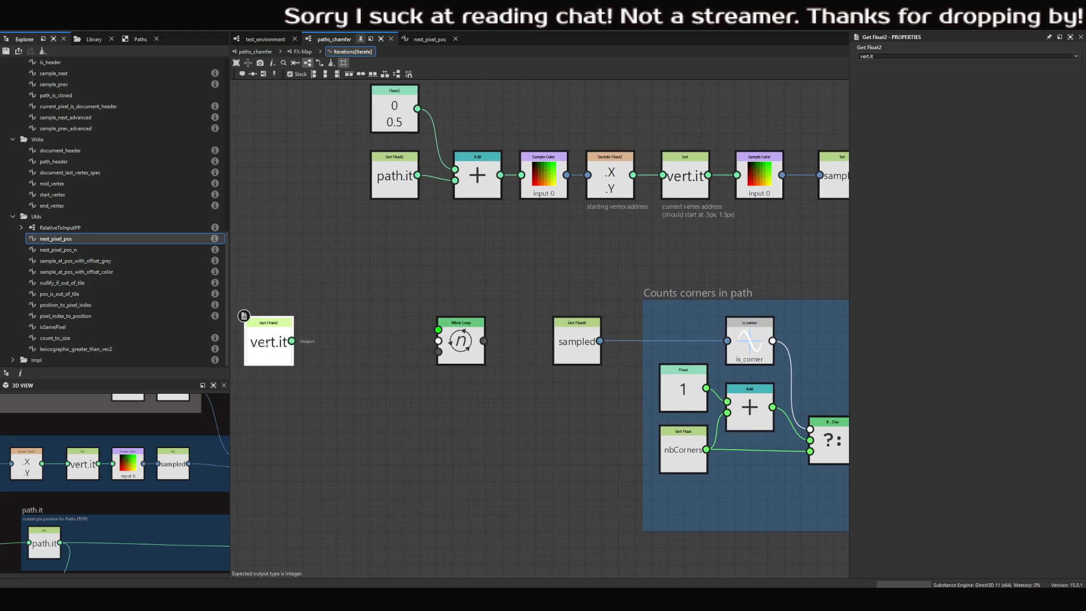
scroll(458, 351, "down", 2)
middle_click_drag(462, 357, 411, 362)
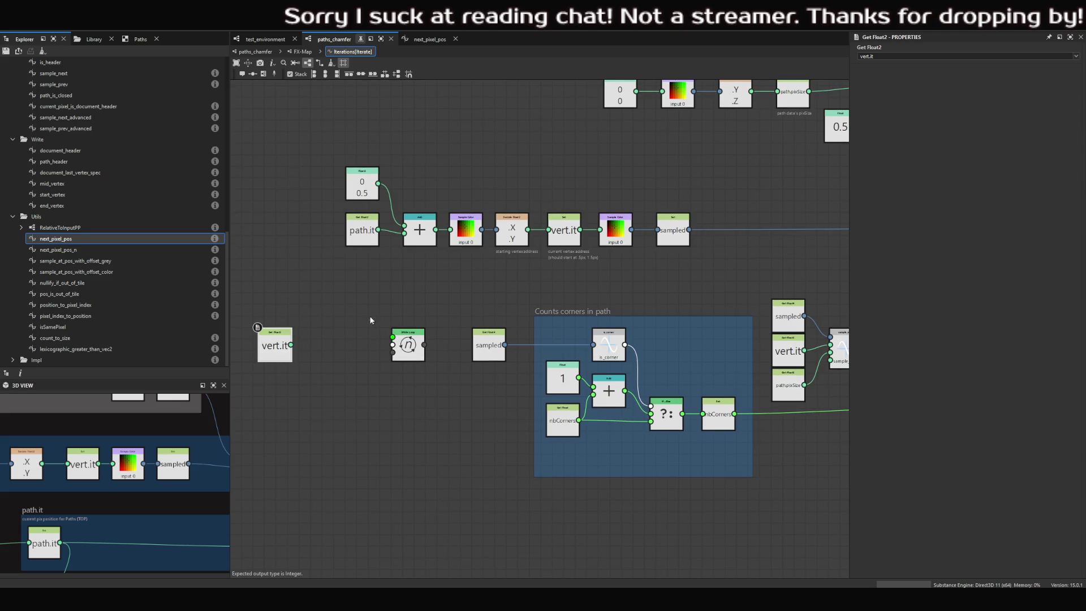
- Bring the top path.it node row into view and box-select it
left_click_drag(877, 56, 858, 56)
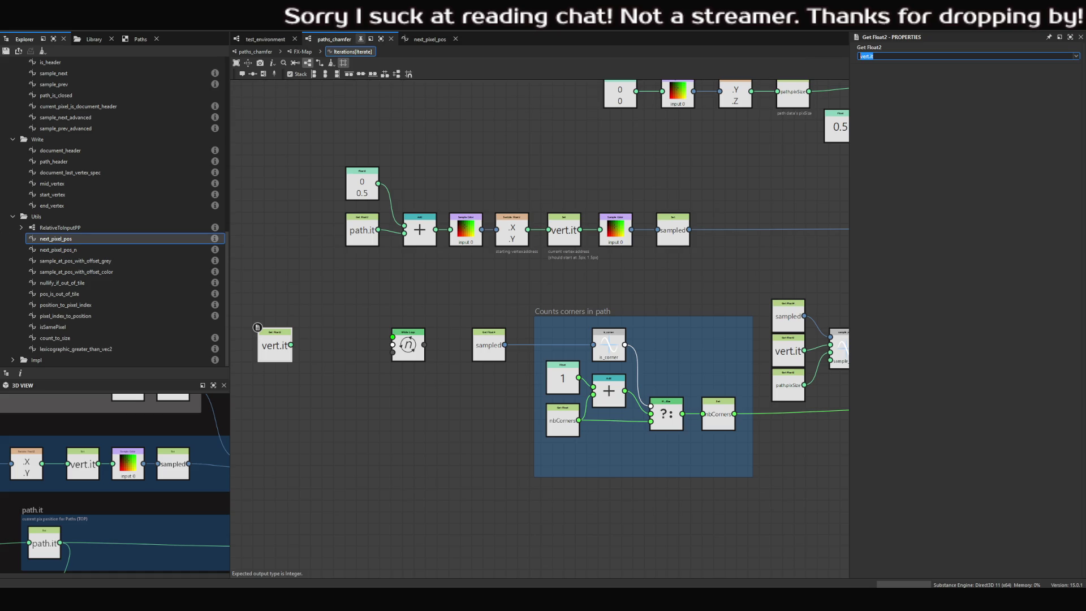
mouse_move(666, 195)
middle_mouse_down()
mouse_move(405, 275)
mouse_move(409, 301)
middle_mouse_up()
mouse_move(370, 115)
left_mouse_down()
mouse_move(668, 215)
mouse_move(629, 212)
left_mouse_up()
- Wrap the path.it node in a new frame with hue 0 (red) and title it ???
left_click(638, 203)
key("ctrl+f")
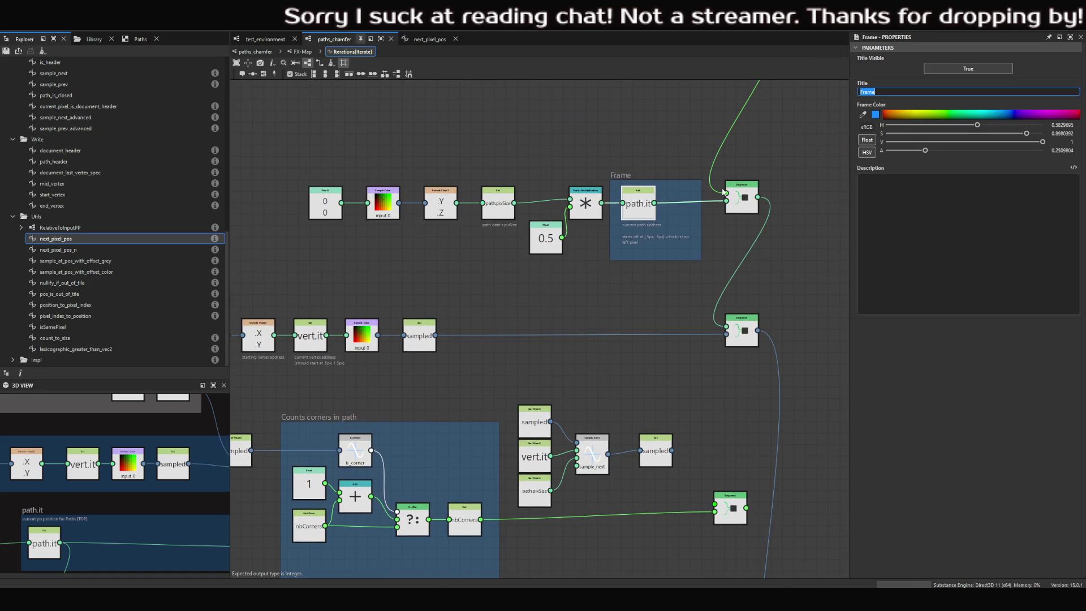
left_click_drag(976, 125, 885, 124)
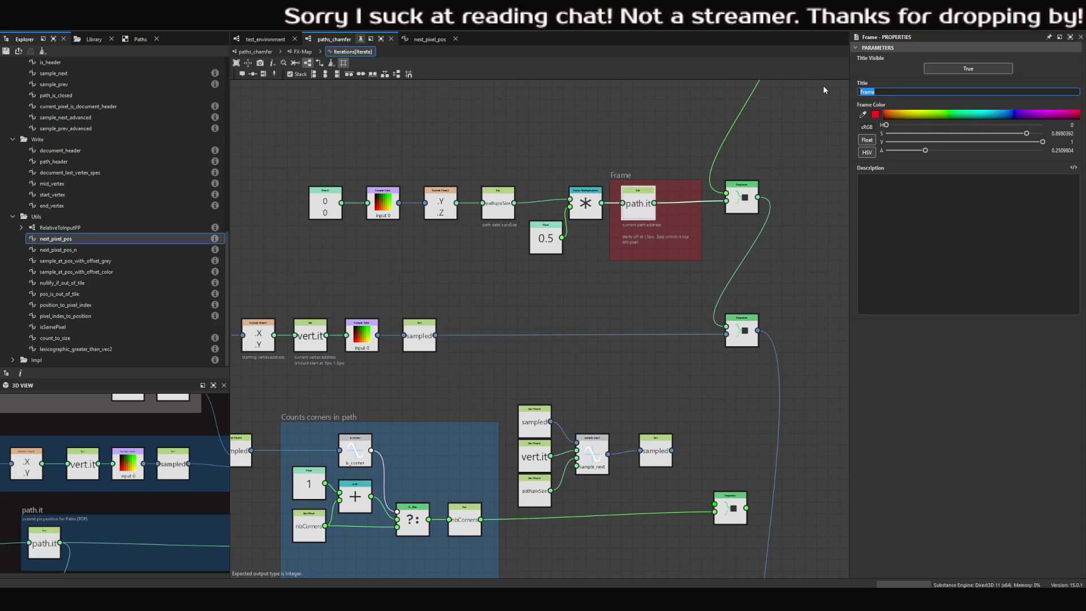
type("shoou")
key("BackSpace")
key("BackSpace")
type("uld")
key("ctrl+BackSpace")
- Describe the frame as adding (1,0) so it starts at first path address (1.5px, .5px)
left_click(965, 197)
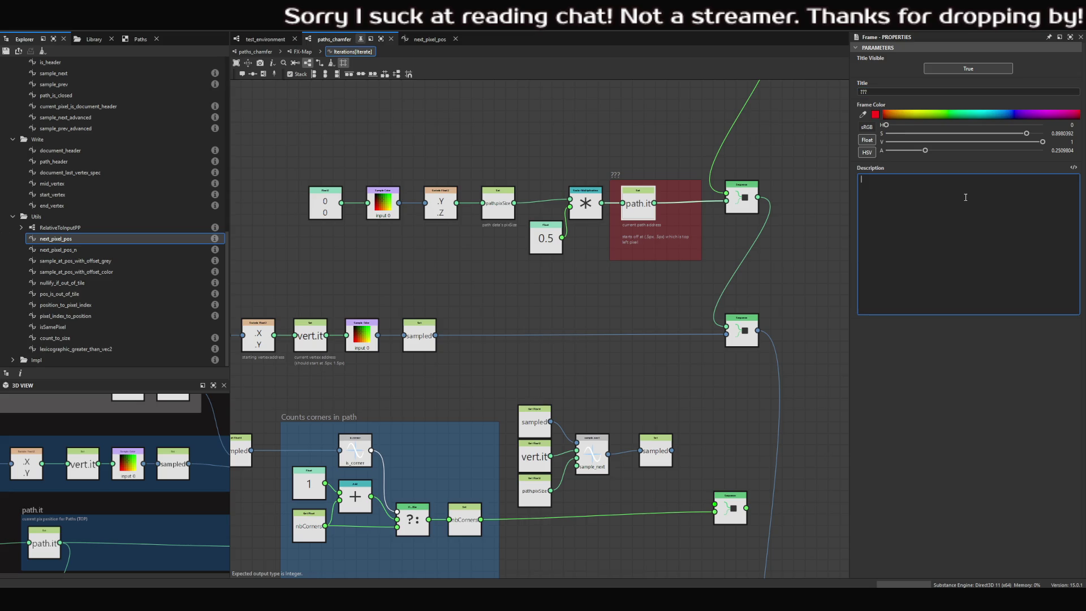
type("add (1,0) so it st")
type("arts at first path add")
type("ress (")
type("1.5")
type("px, .5px)?")
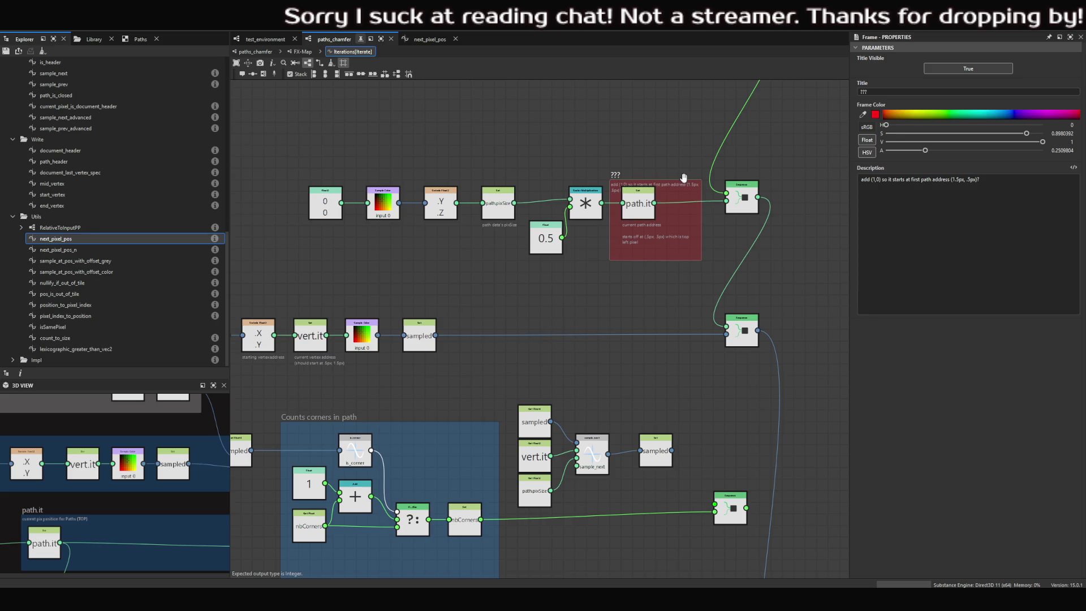
- Move the path.it Set node and its comment down-right, then select the comment
scroll(669, 158, "up", 3)
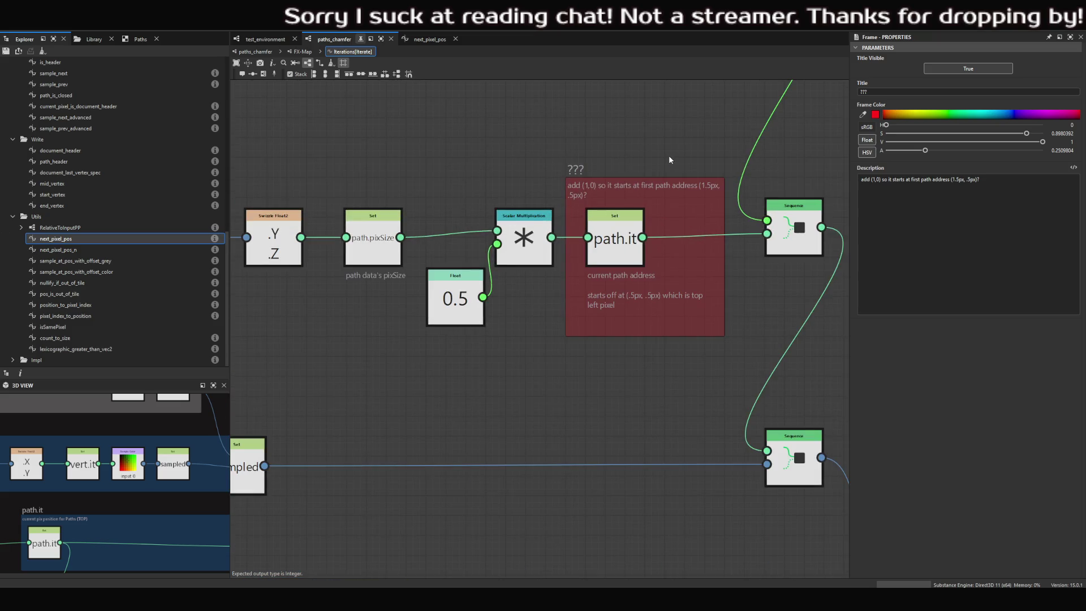
scroll(666, 259, "up", 1)
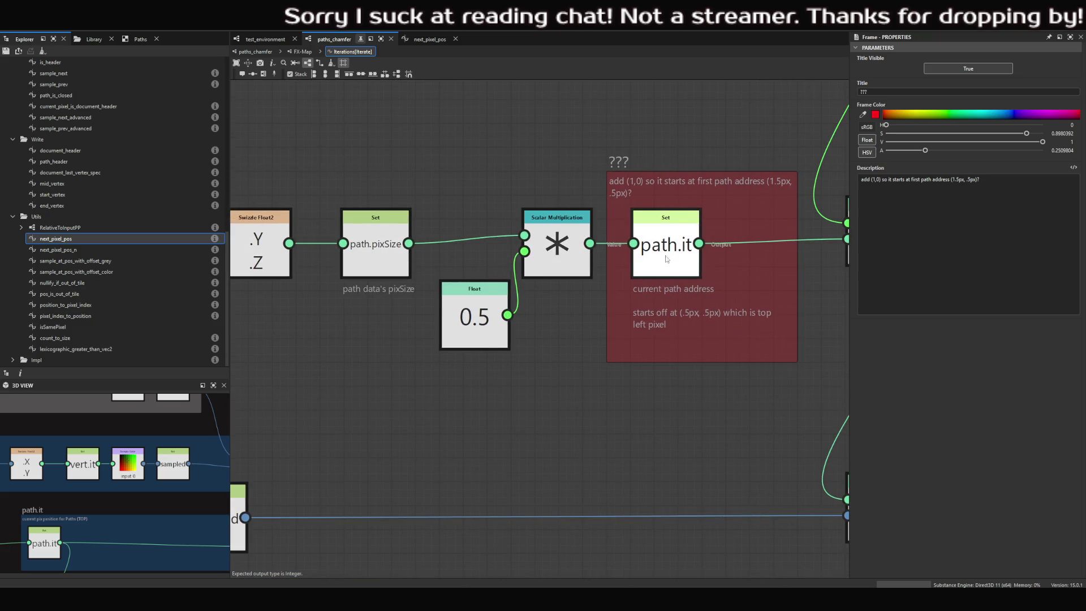
mouse_move(667, 258)
left_mouse_down()
mouse_move(700, 271)
mouse_move(690, 270)
mouse_move(686, 310)
left_mouse_up()
left_click(702, 305)
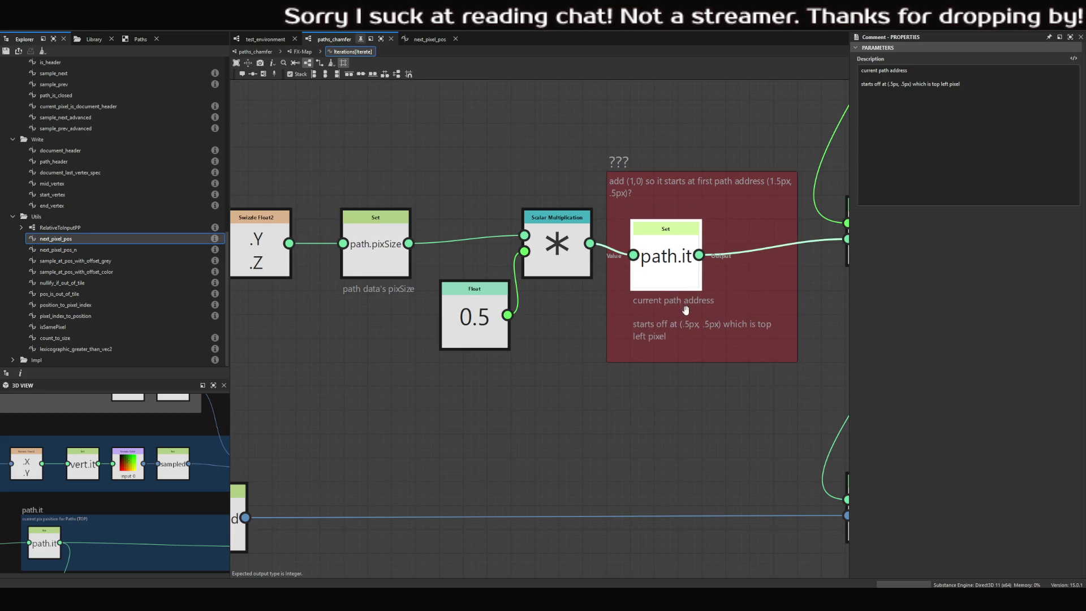
- Change the description to 'Initially (.5px, .5px) which is middle of top left pixel'
scroll(686, 310, "down", 2)
left_click(975, 83)
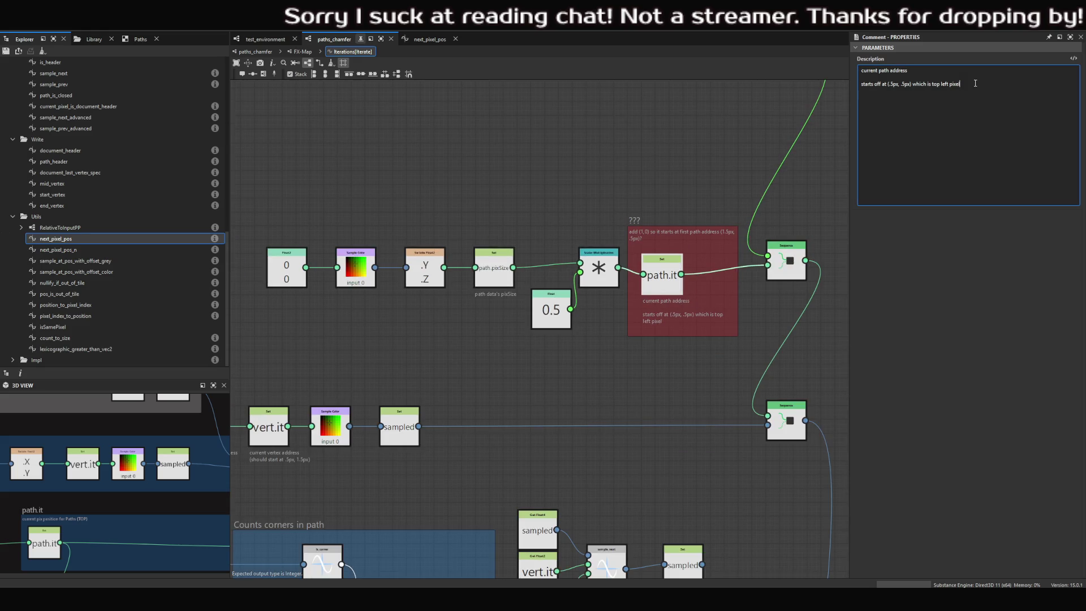
left_click_drag(975, 83, 832, 85)
key("BackSpace")
type("Initially")
mouse_move(951, 84)
left_mouse_down()
mouse_move(903, 82)
mouse_move(951, 83)
mouse_move(941, 82)
left_mouse_up()
left_click(938, 80)
type("middle of")
left_click(847, 112)
- Pan across the graph to view the Counts corners frame, While Loop and Add nodes
middle_click_drag(424, 215, 493, 215)
mouse_move(340, 199)
left_mouse_down()
mouse_move(429, 249)
mouse_move(581, 252)
left_mouse_up()
left_click(594, 227)
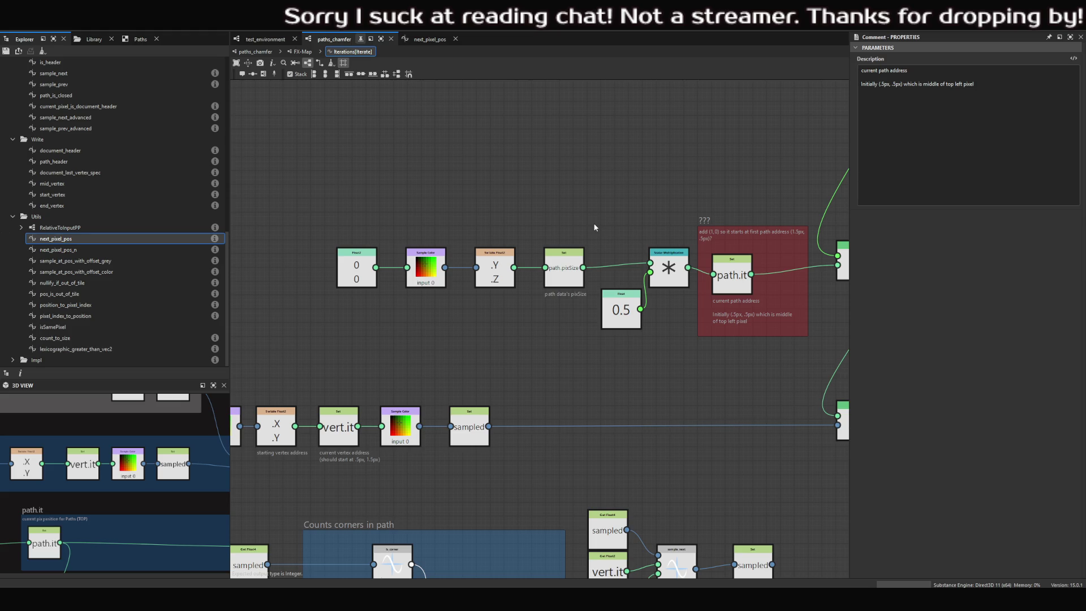
scroll(571, 226, "down", 3)
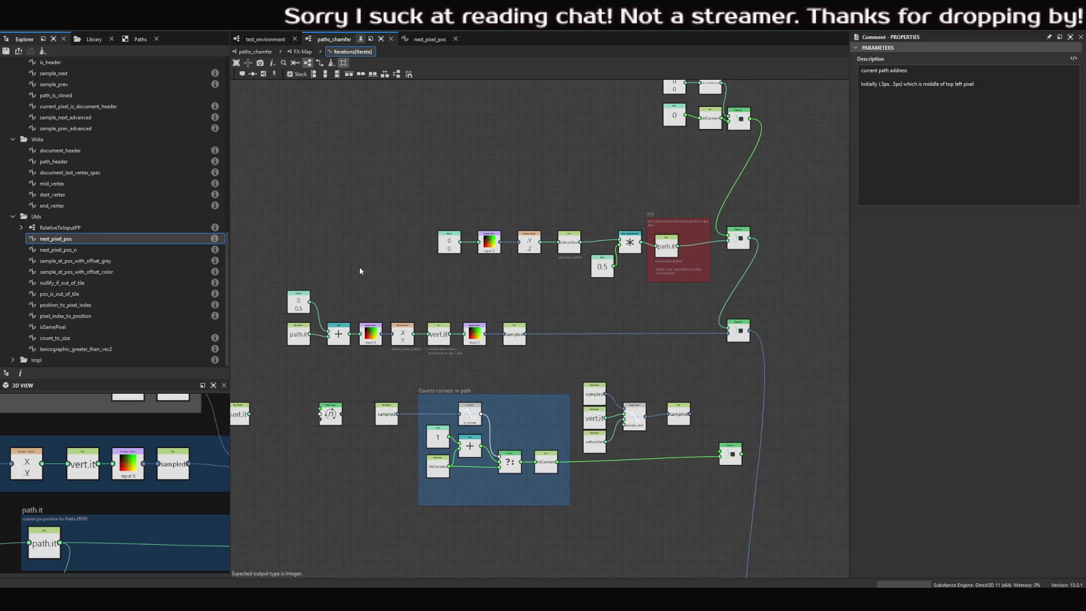
scroll(379, 338, "up", 5)
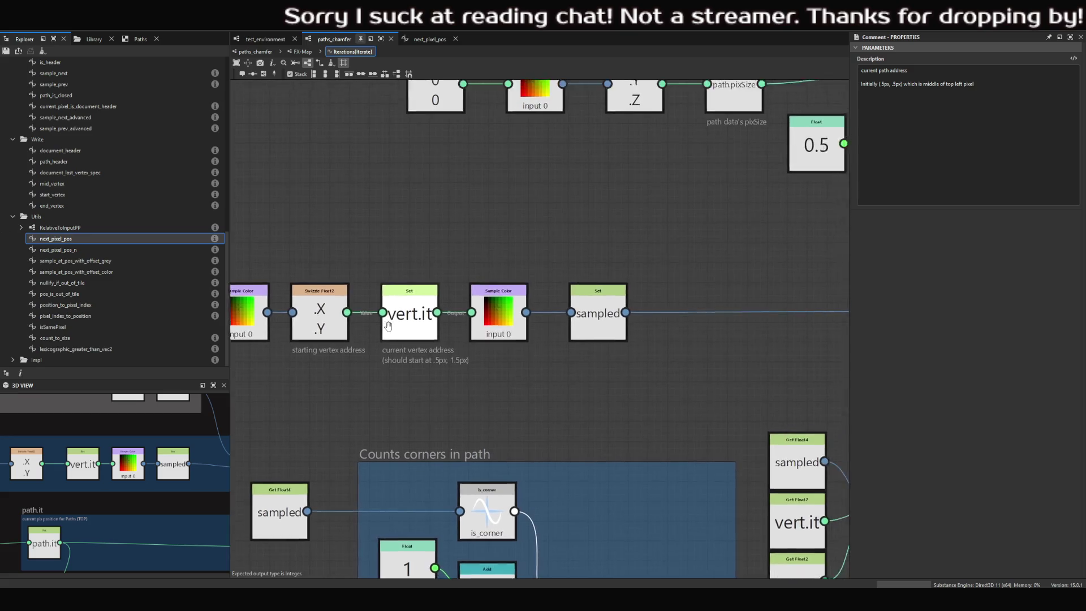
middle_click_drag(244, 405, 248, 378)
scroll(252, 370, "down", 2)
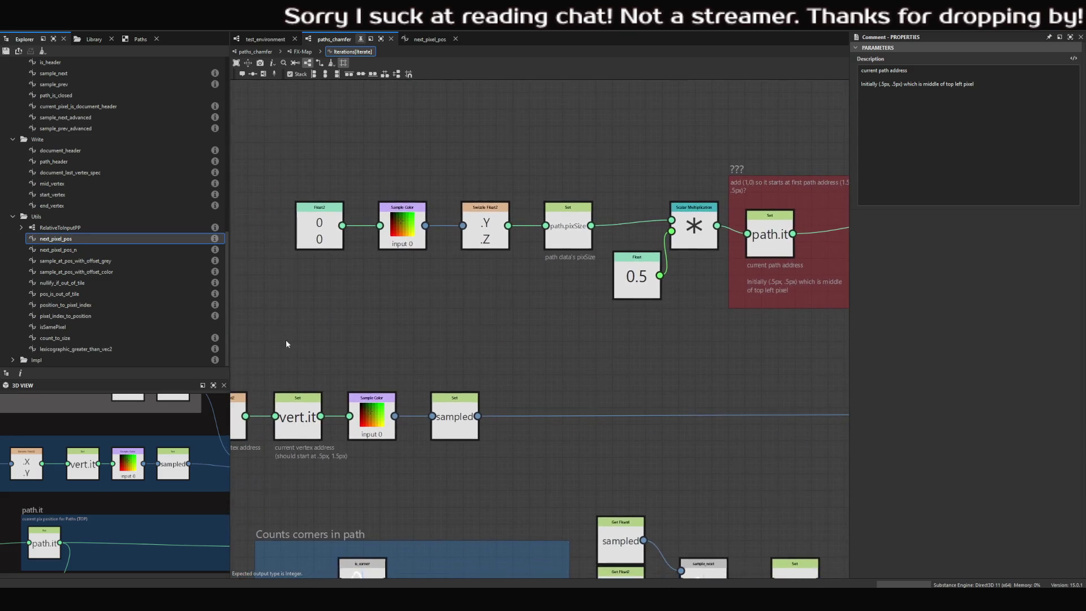
scroll(363, 360, "down", 1)
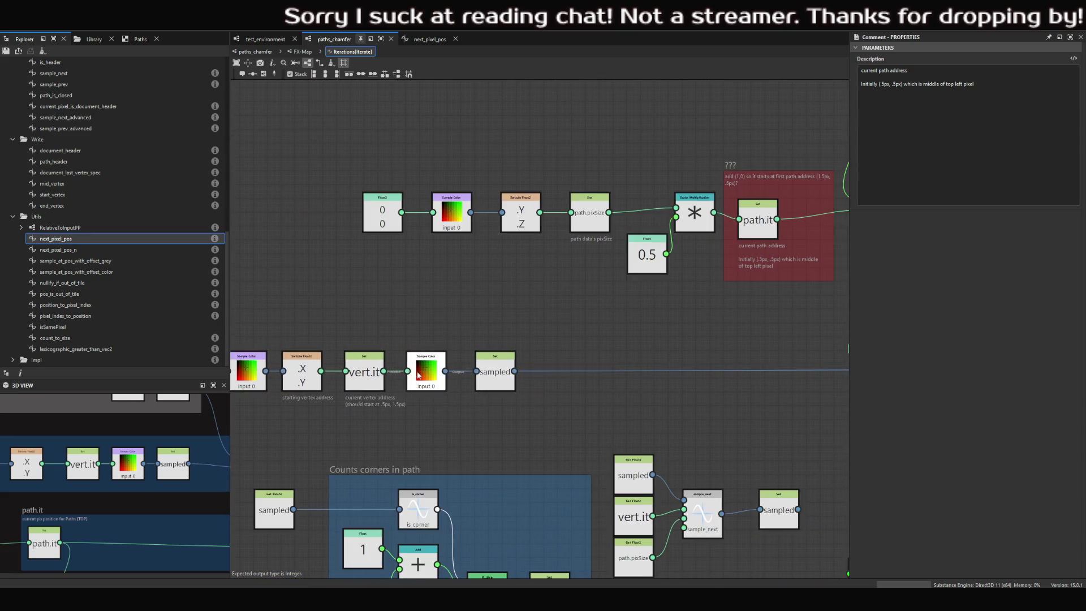
middle_click_drag(363, 359, 446, 362)
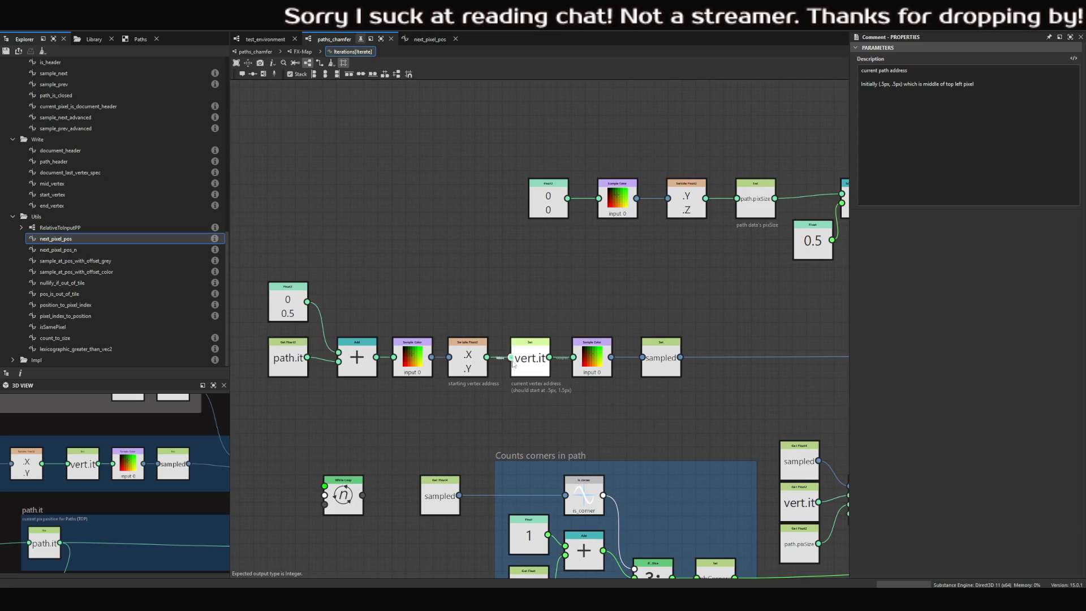
middle_click_drag(574, 363, 461, 366)
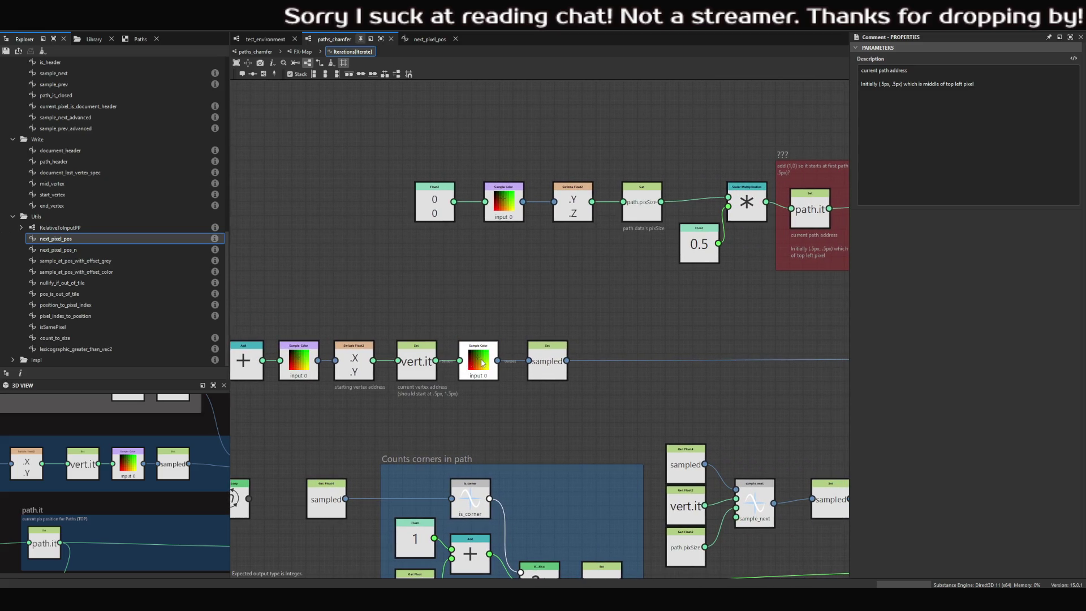
scroll(492, 294, "down", 3)
middle_click_drag(322, 329, 298, 338)
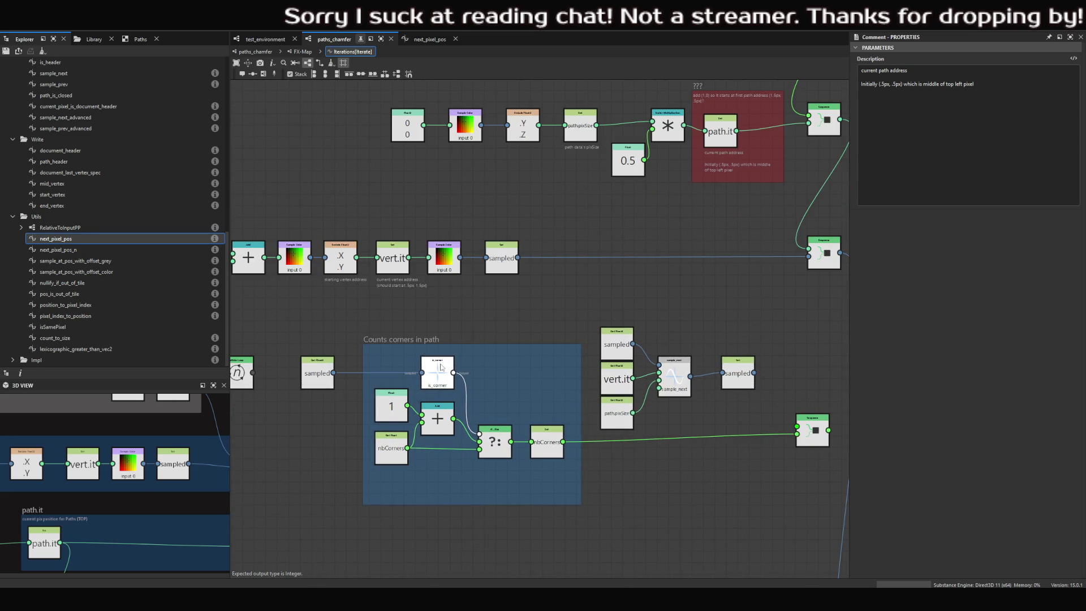
scroll(453, 358, "up", 1)
middle_click_drag(451, 358, 515, 345)
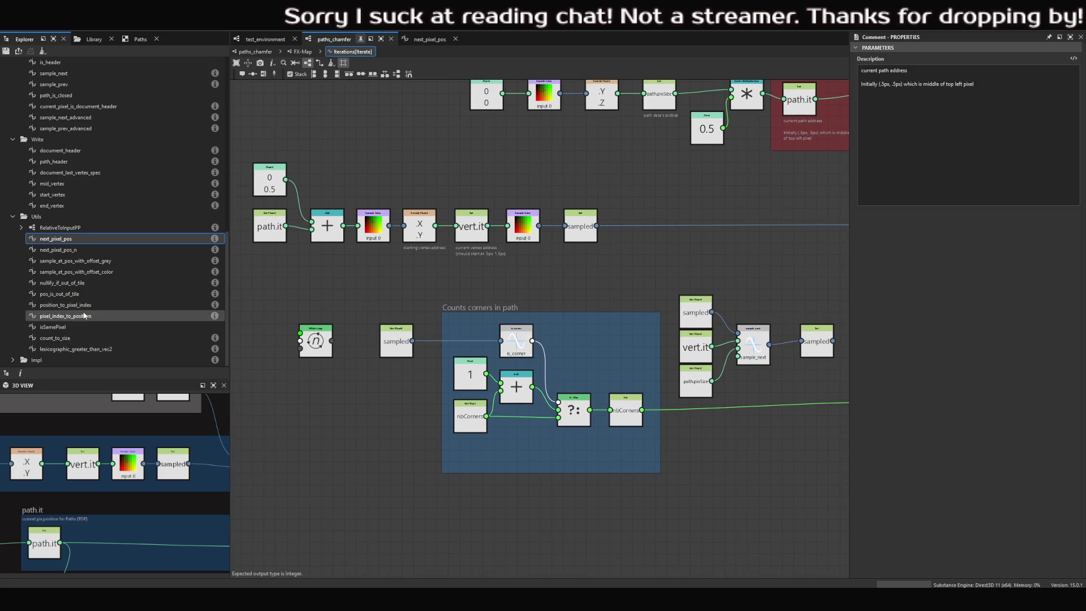
middle_click_drag(327, 309, 260, 303)
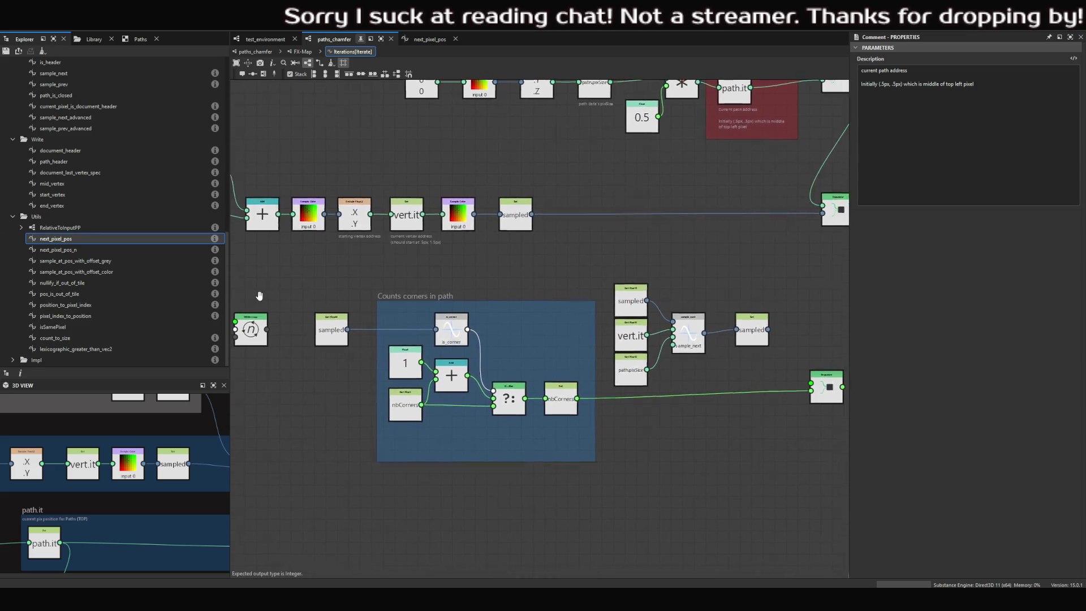
scroll(260, 294, "down", 1)
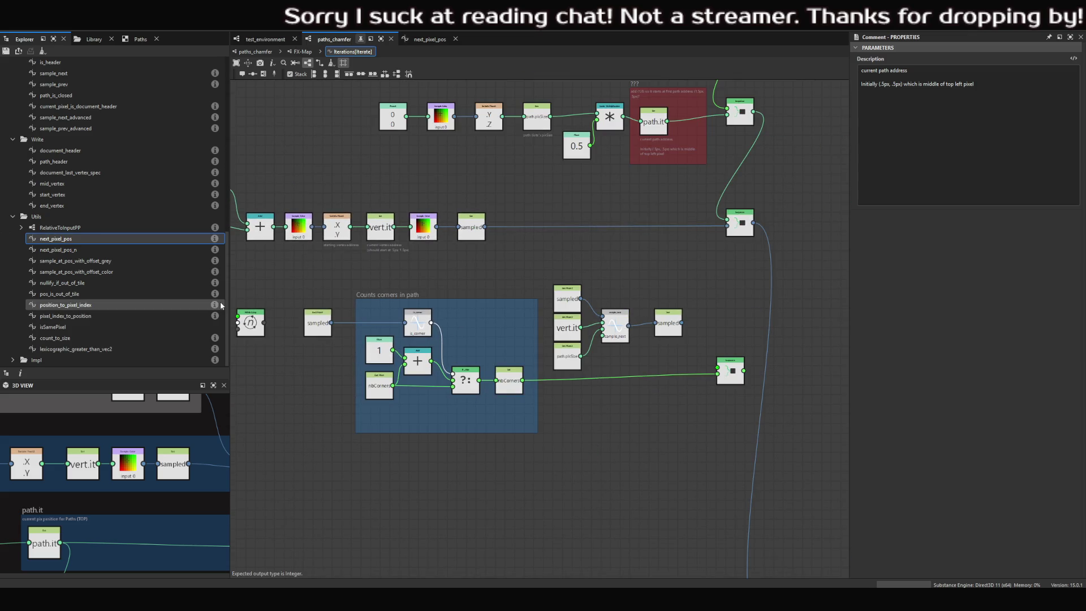
mouse_move(244, 314)
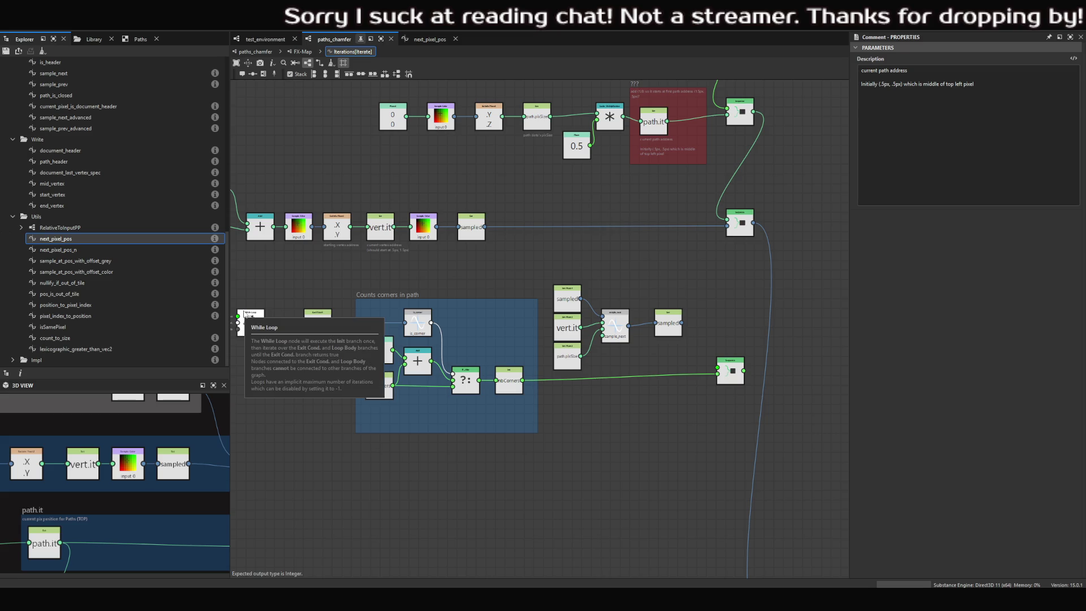
middle_click_drag(298, 304, 313, 294)
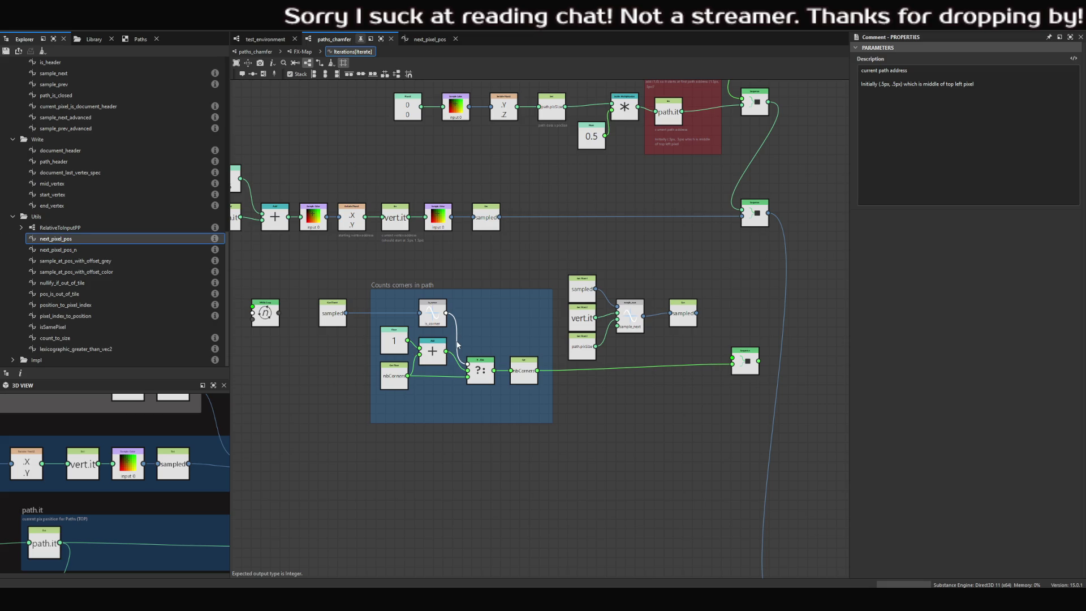
scroll(456, 346, "left", 5)
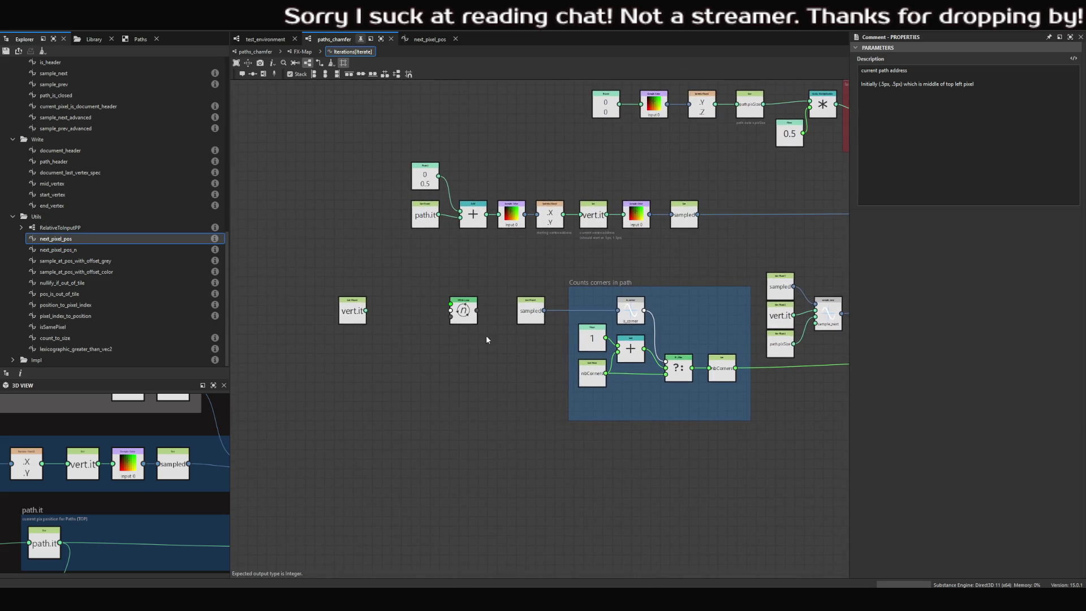
- Change the spare vert.it getter's variable to path.it
left_click_drag(359, 316, 341, 315)
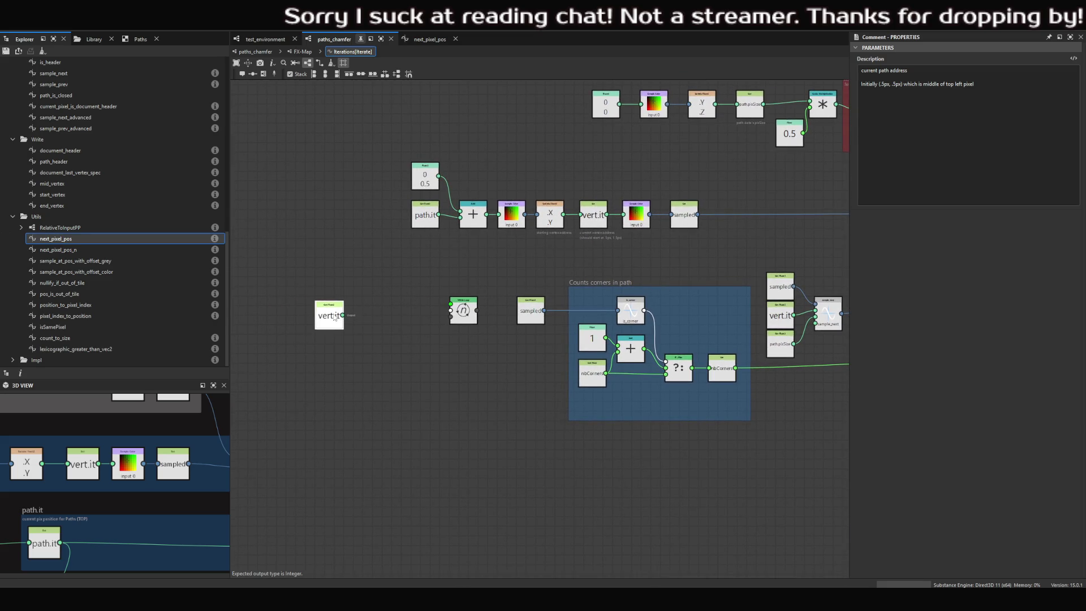
scroll(344, 317, "right", 2)
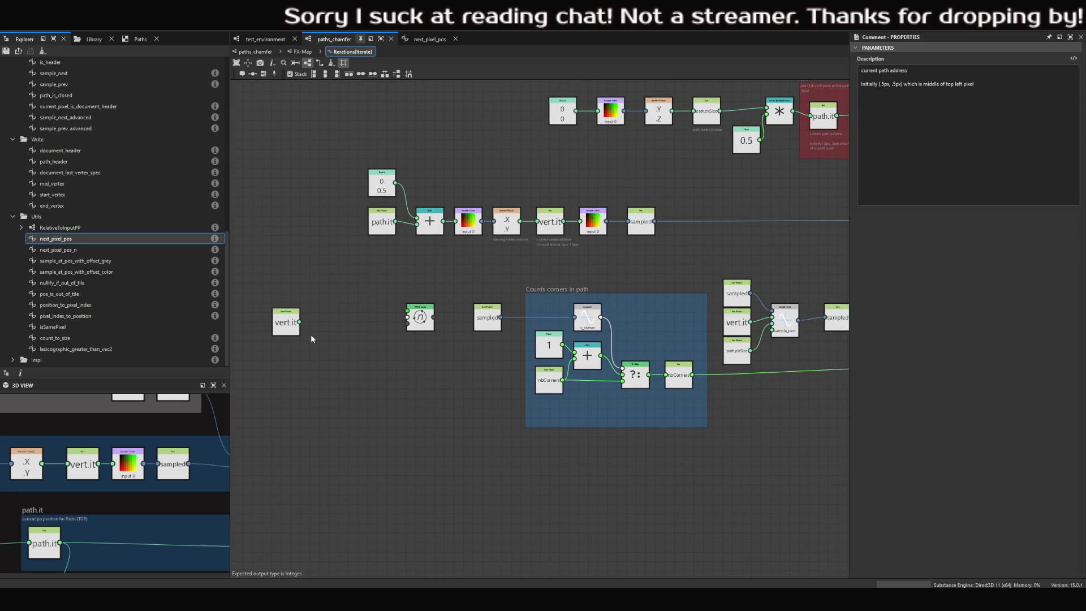
left_click(286, 331)
left_click_drag(287, 333, 287, 328)
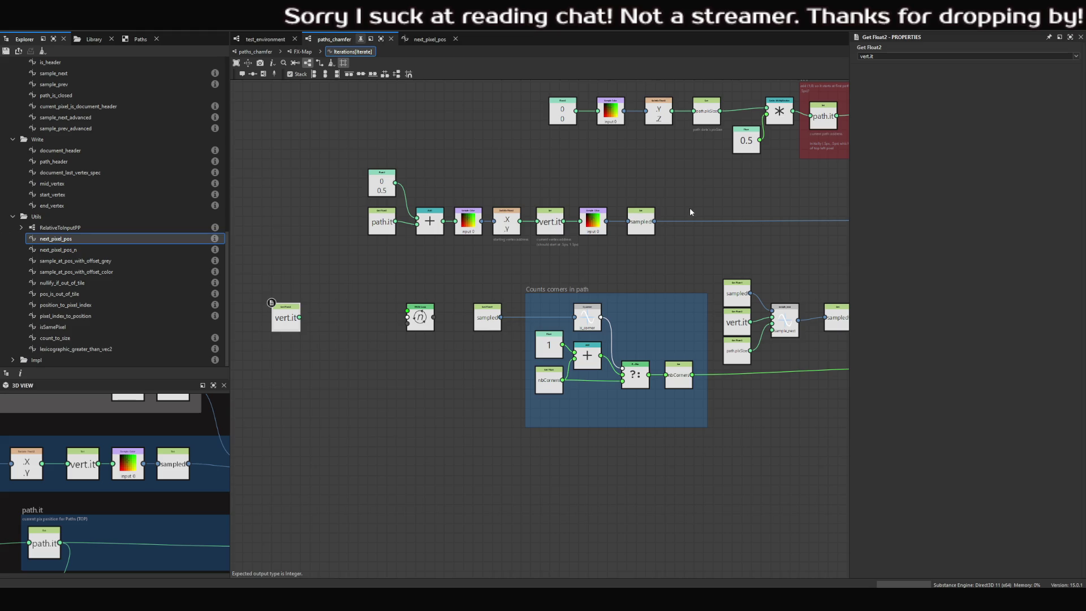
left_click(882, 56)
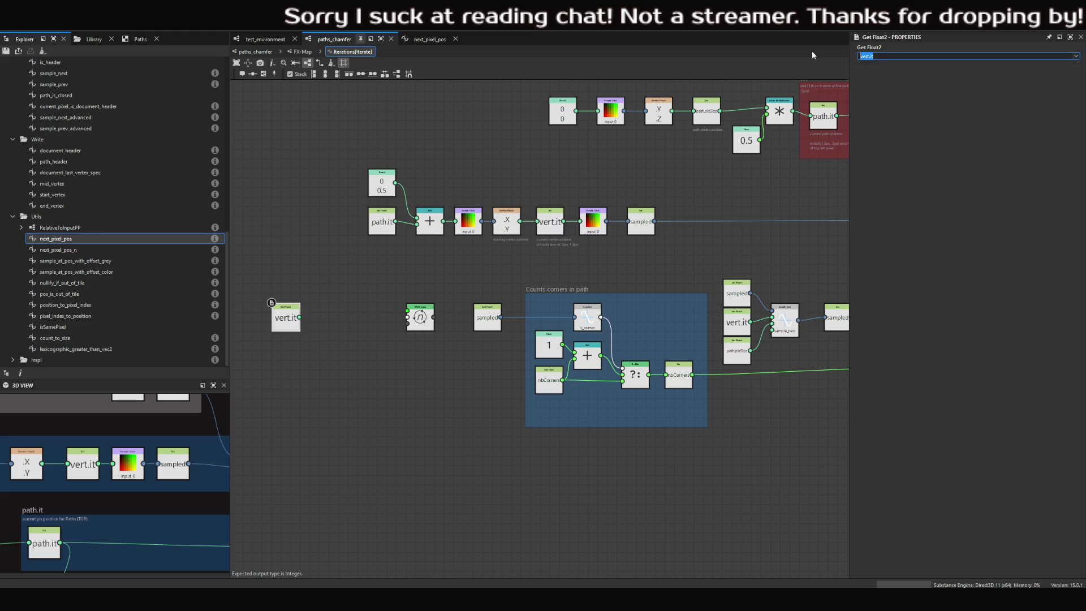
type("path.it")
key("Return")
- Duplicate the getter and paste a copy of the path.pixSize getter below path.it
left_click_drag(286, 317, 285, 313)
key("ctrl+d")
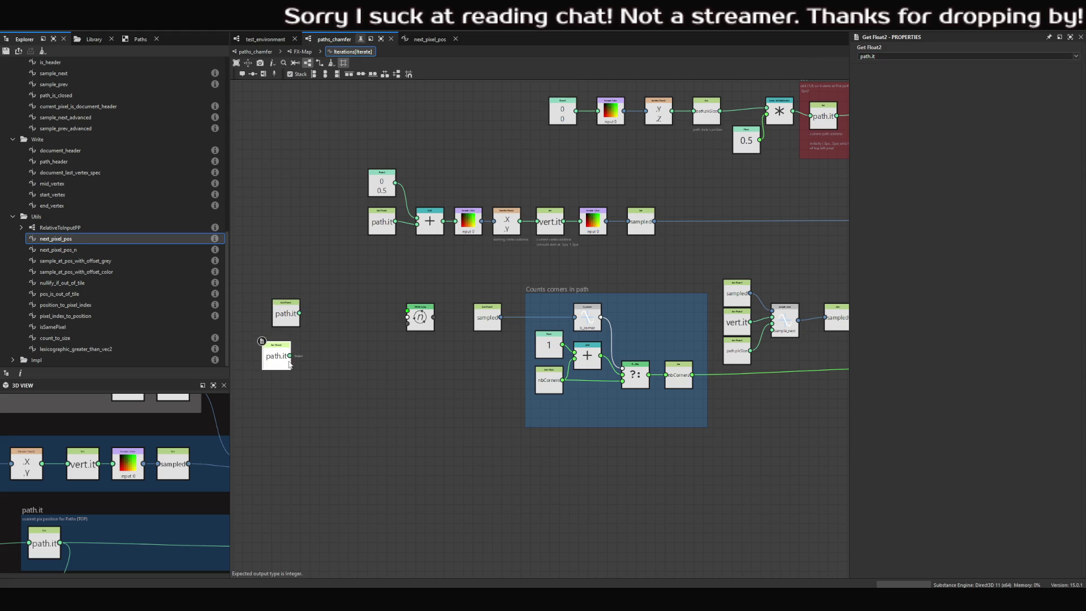
left_click(285, 361)
middle_click_drag(435, 283, 341, 300)
left_click(720, 352)
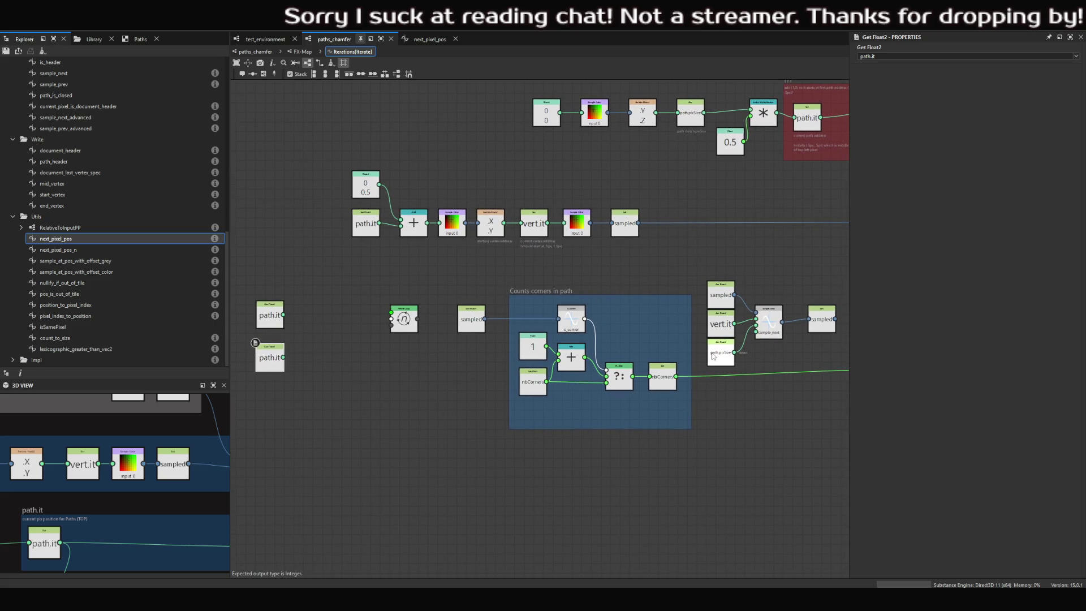
key("ctrl+v")
left_click_drag(308, 356, 269, 352)
left_click(263, 310)
- Add an Add node, wire path.pixSize into it, and space out the getters
key("space")
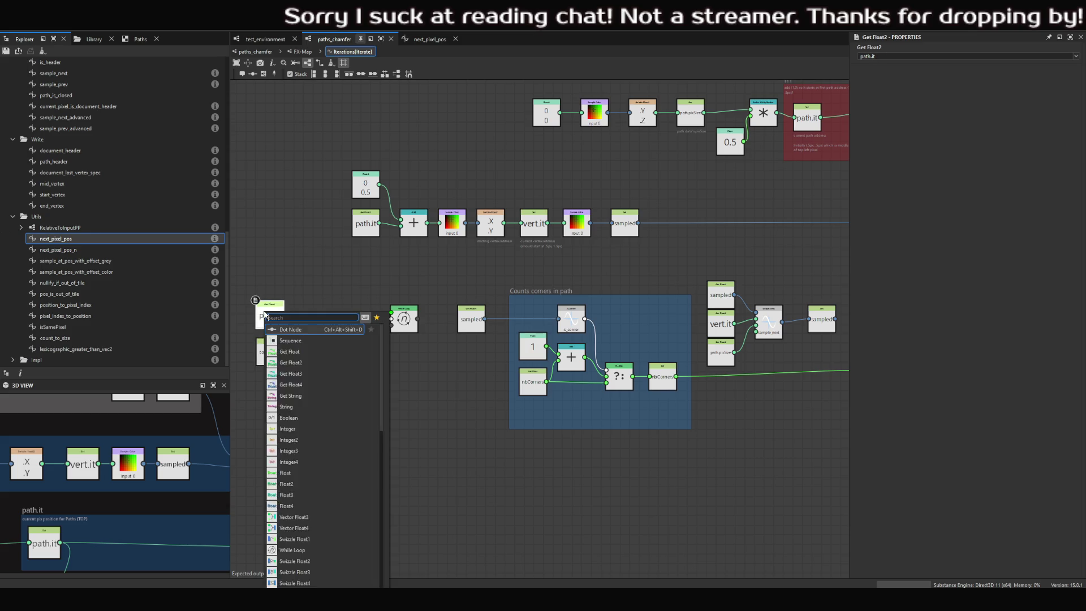
type("add")
key("Return")
scroll(304, 318, "up", 3)
left_click_drag(303, 327, 267, 377)
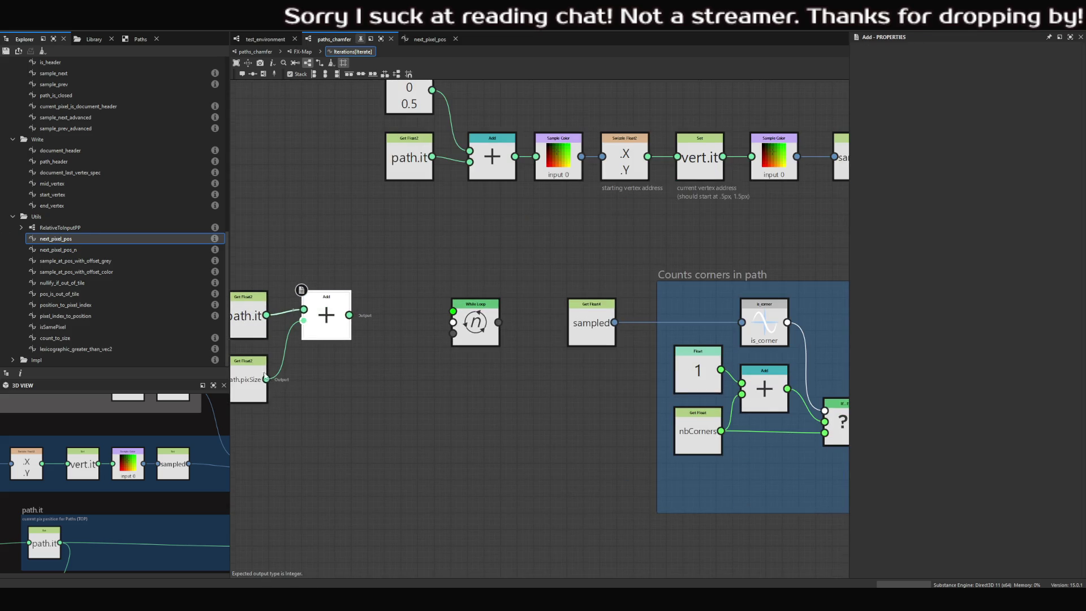
middle_click_drag(267, 377, 380, 352)
left_click_drag(346, 306, 298, 298)
middle_click_drag(297, 298, 359, 294)
left_click_drag(420, 362, 318, 362)
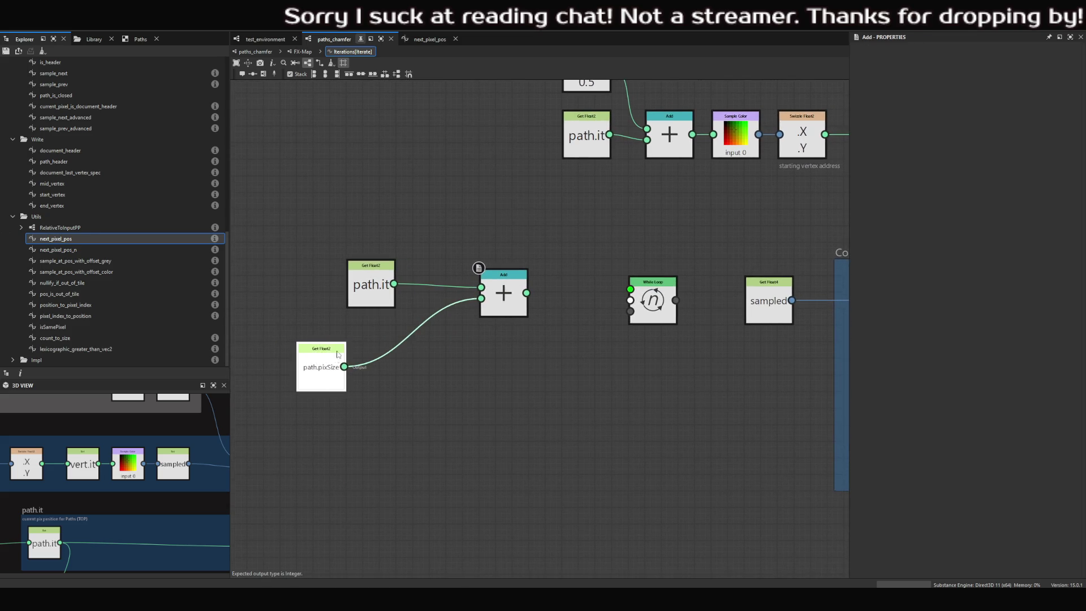
left_click_drag(371, 288, 303, 288)
- Insert Swizzle Float1 X nodes after path.it and path.pixSize, wiring both into Add's A and B
key("space")
type("sw")
left_click(325, 300)
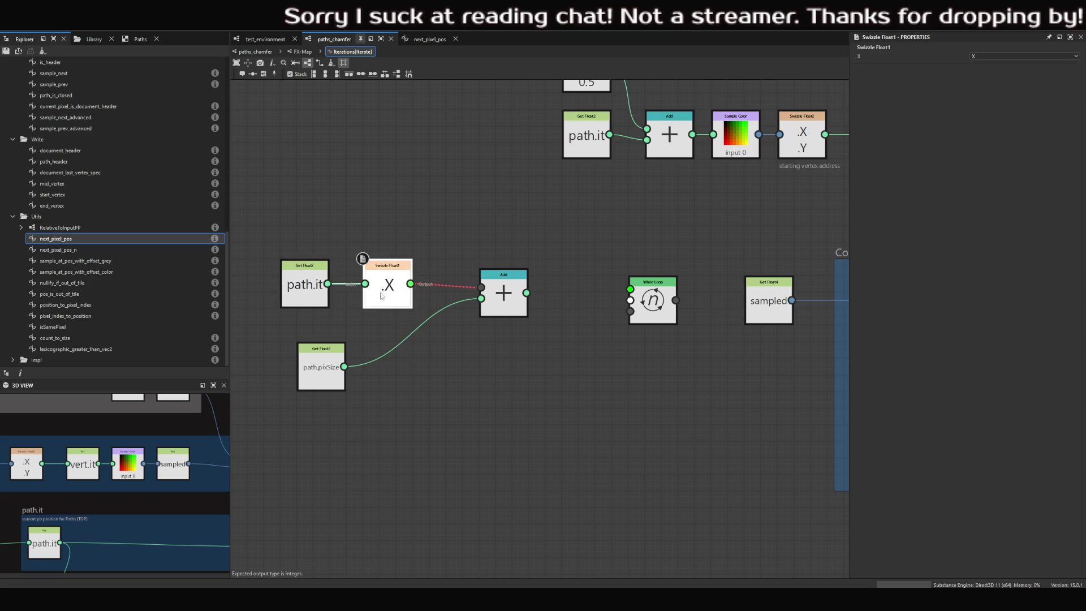
mouse_move(490, 300)
left_mouse_down()
mouse_move(362, 367)
mouse_move(446, 333)
mouse_move(481, 305)
left_mouse_up()
left_click(339, 346)
mouse_move(410, 284)
left_mouse_down()
mouse_move(482, 295)
mouse_move(448, 279)
left_mouse_up()
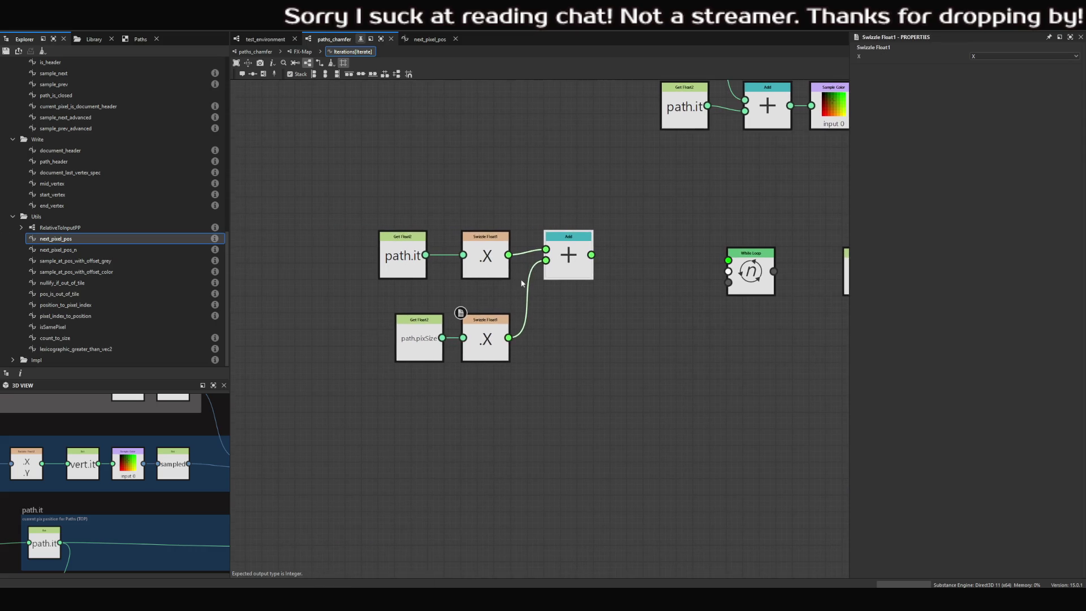
middle_click_drag(387, 319, 485, 291)
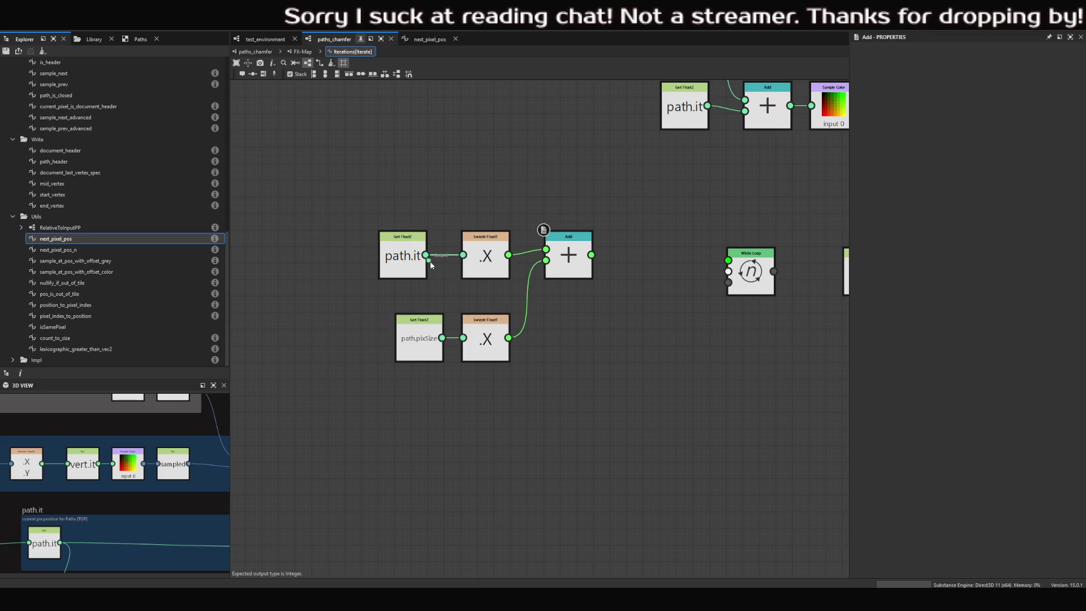
- Add a Swizzle Float1 set to Y from path.it and place it below the X swizzles
left_click_drag(423, 335, 407, 335)
left_click_drag(426, 255, 460, 287)
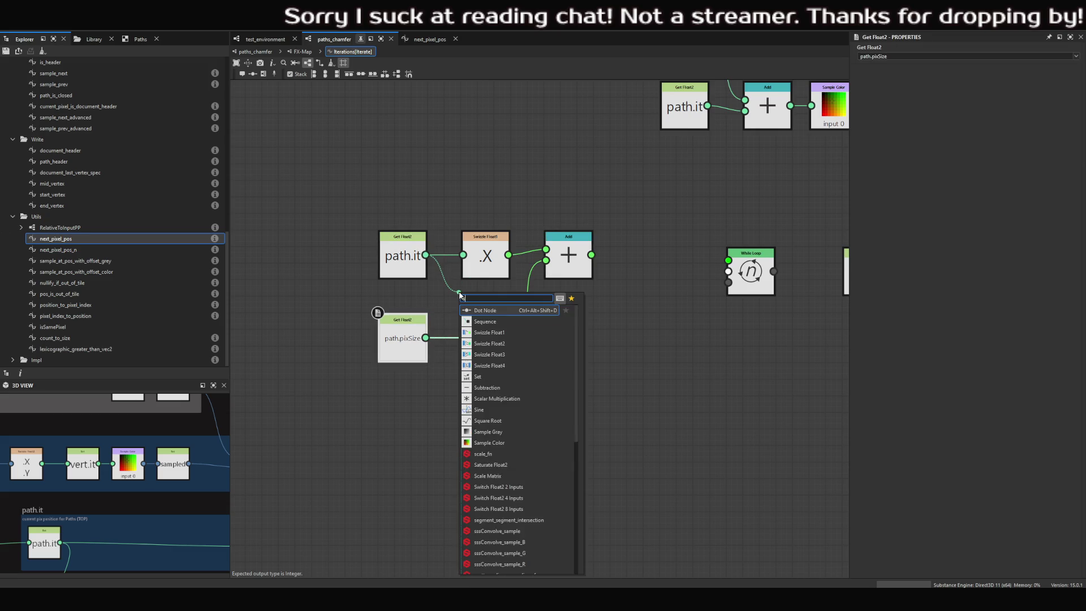
type("swizzle")
left_click(486, 308)
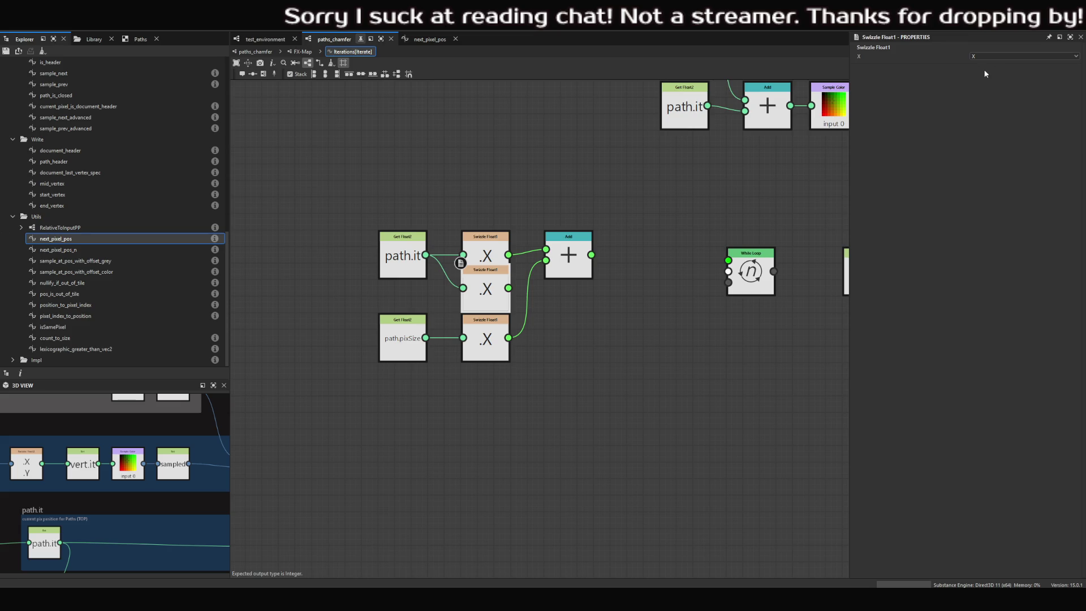
left_click(1023, 56)
left_click(1017, 70)
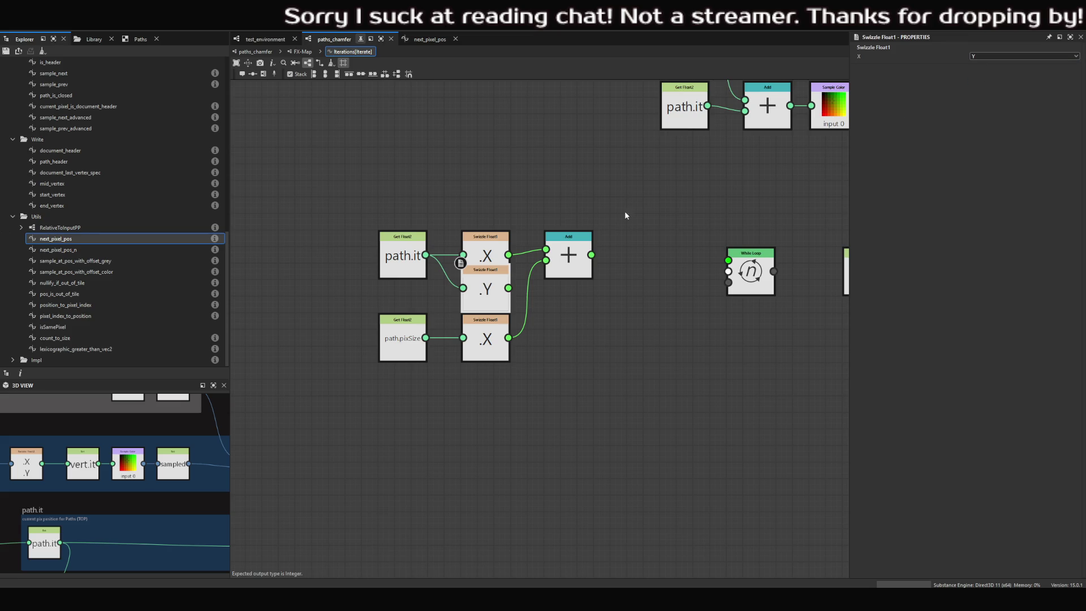
left_click(494, 250)
left_click_drag(481, 296, 481, 412)
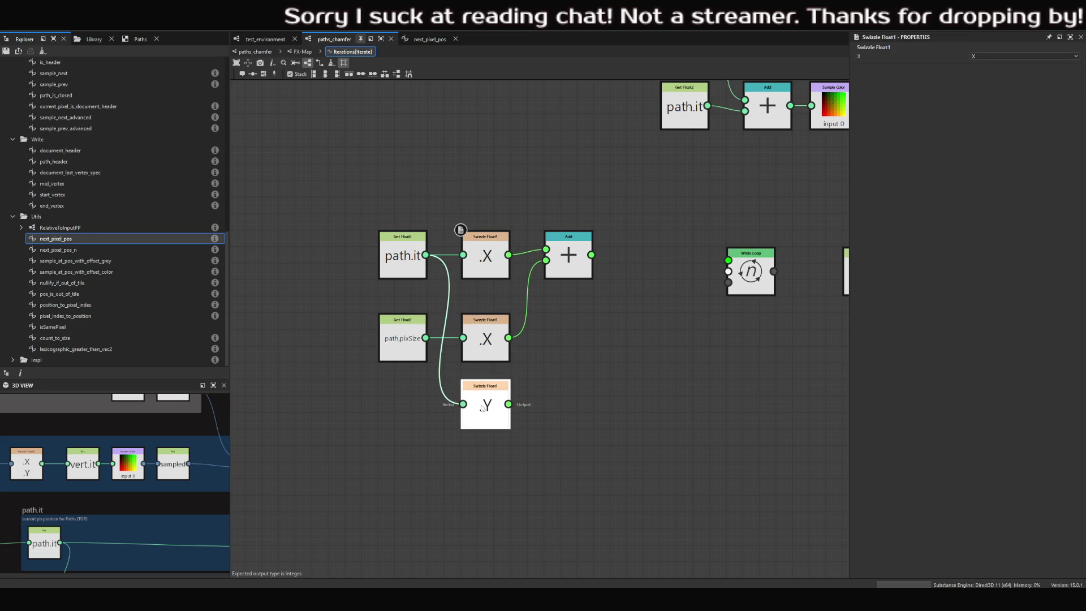
left_click_drag(362, 299, 526, 368)
left_click_drag(478, 335, 478, 319)
- Create a Vector Float2 from Add's output with the .Y swizzle in its second input
mouse_move(572, 257)
left_mouse_down()
mouse_move(570, 289)
mouse_move(555, 291)
left_mouse_up()
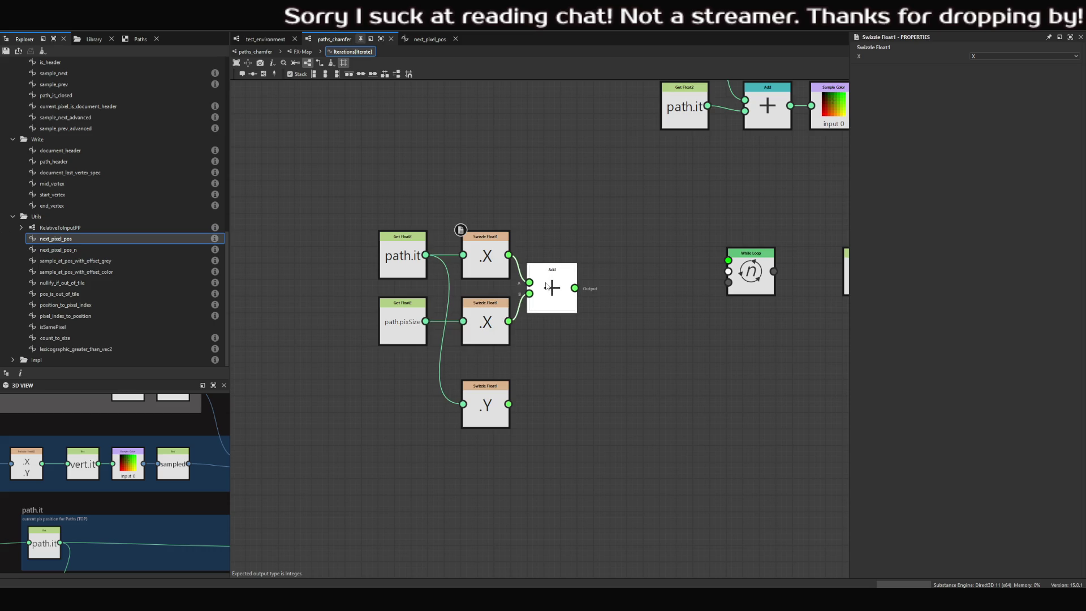
key("space")
type("ve")
left_click(585, 316)
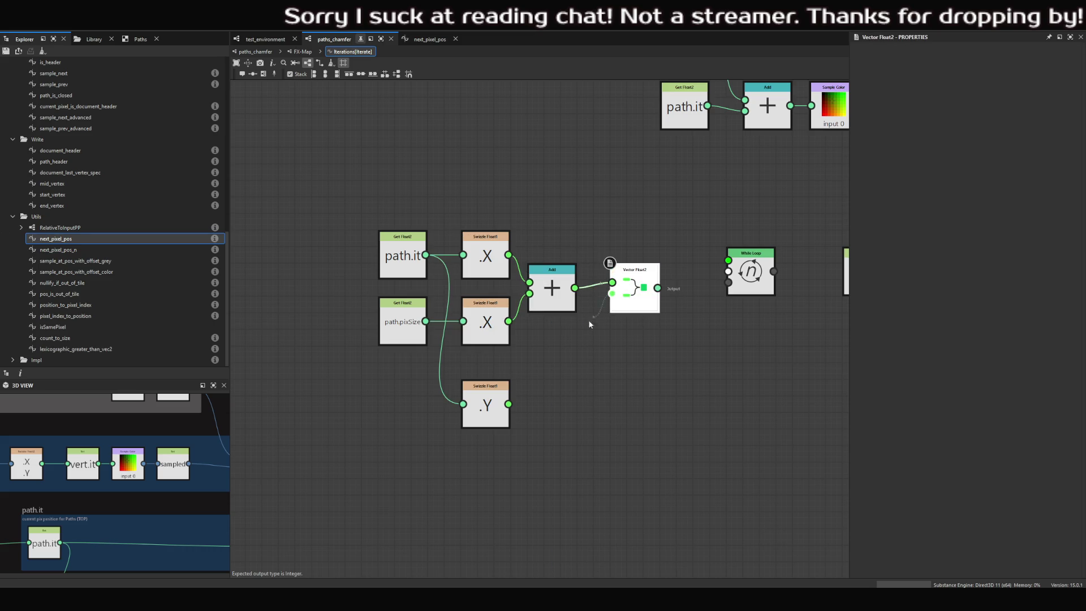
mouse_move(509, 403)
left_mouse_down()
mouse_move(612, 294)
mouse_move(632, 328)
mouse_move(632, 297)
mouse_move(489, 289)
left_mouse_up()
key("ctrl+a")
left_click(538, 339)
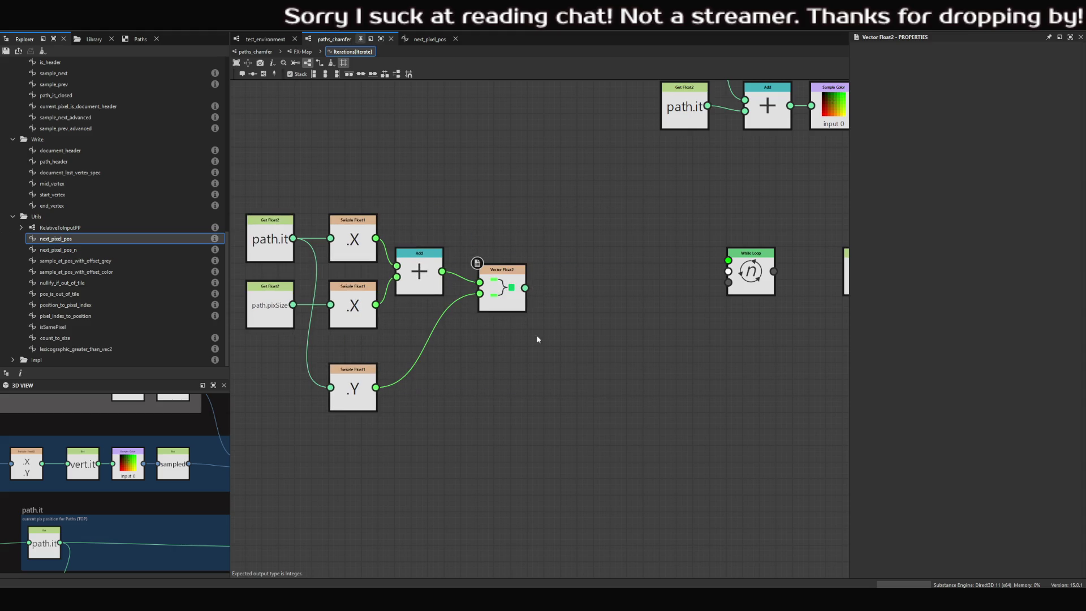
scroll(465, 321, "down", 2)
scroll(465, 321, "up", 1)
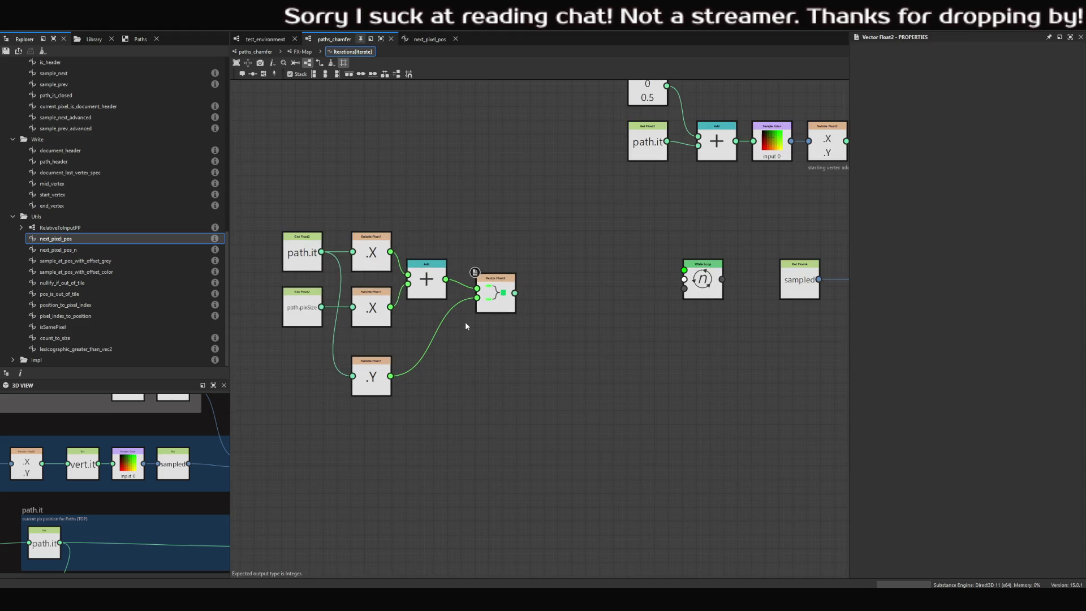
- Widen the Counts corners in path frame, place the While Loop beneath it, and nudge the sampled Set node left
left_click_drag(485, 307, 484, 300)
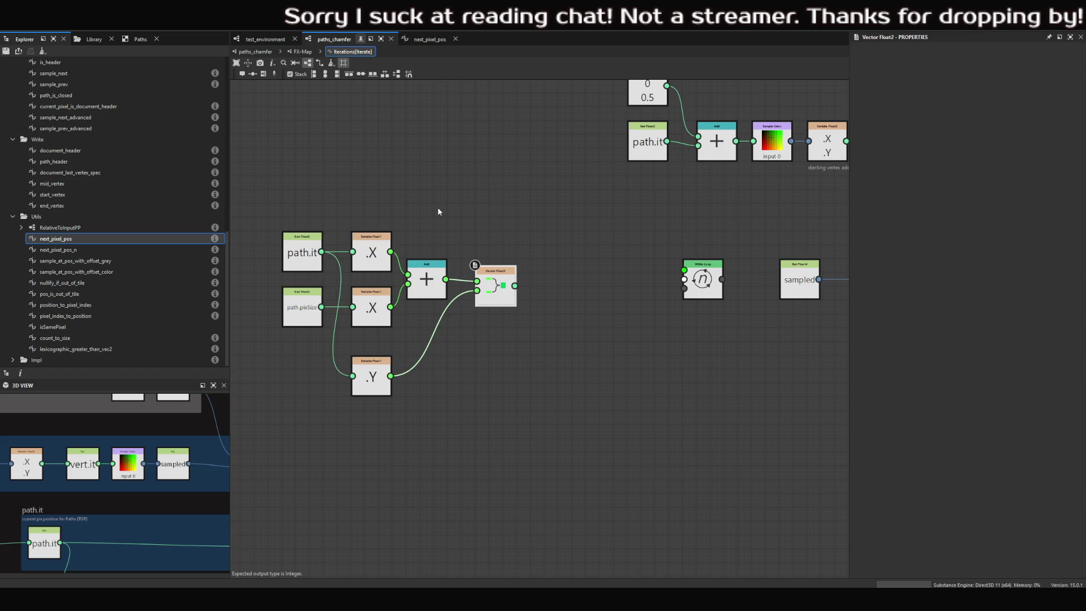
scroll(429, 193, "down", 2)
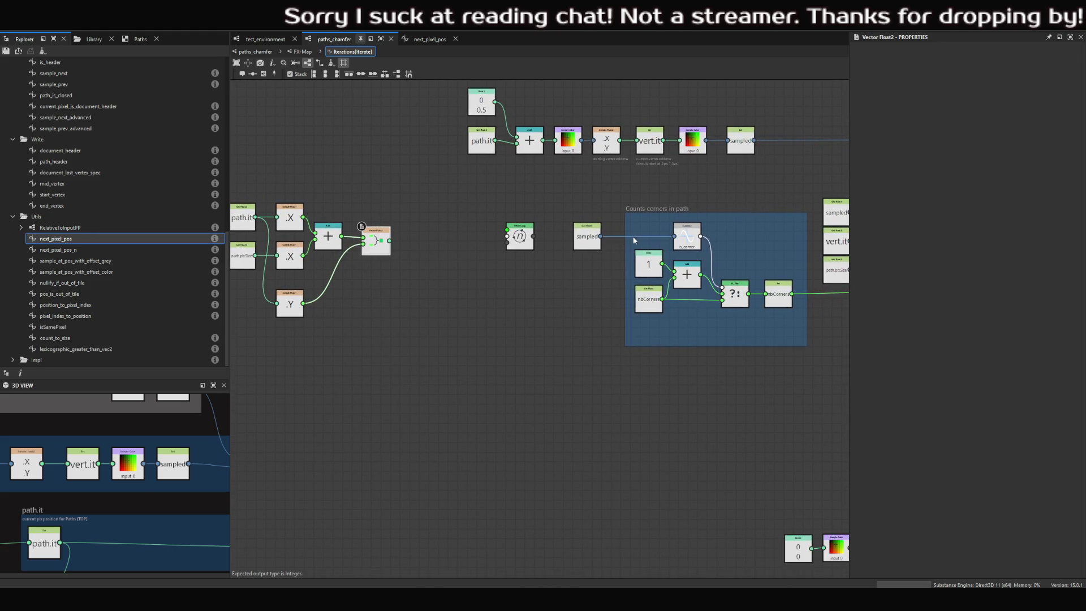
mouse_move(626, 213)
left_mouse_down()
mouse_move(611, 202)
mouse_move(622, 213)
left_mouse_up()
mouse_move(513, 236)
left_mouse_down()
mouse_move(541, 335)
mouse_move(655, 359)
mouse_move(643, 369)
left_mouse_up()
middle_click_drag(621, 353, 437, 333)
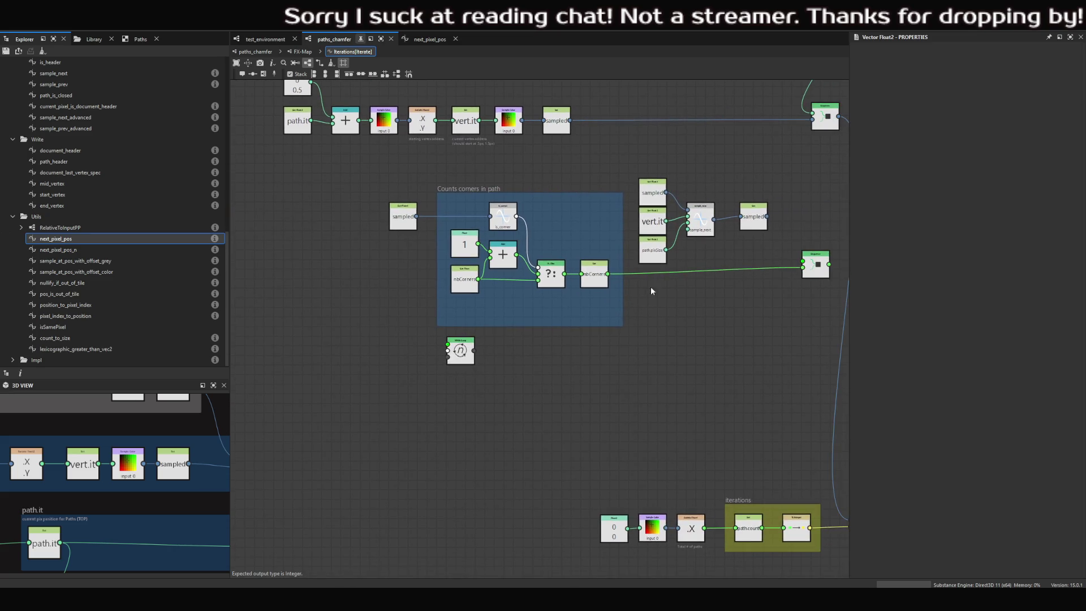
left_click_drag(752, 220, 739, 219)
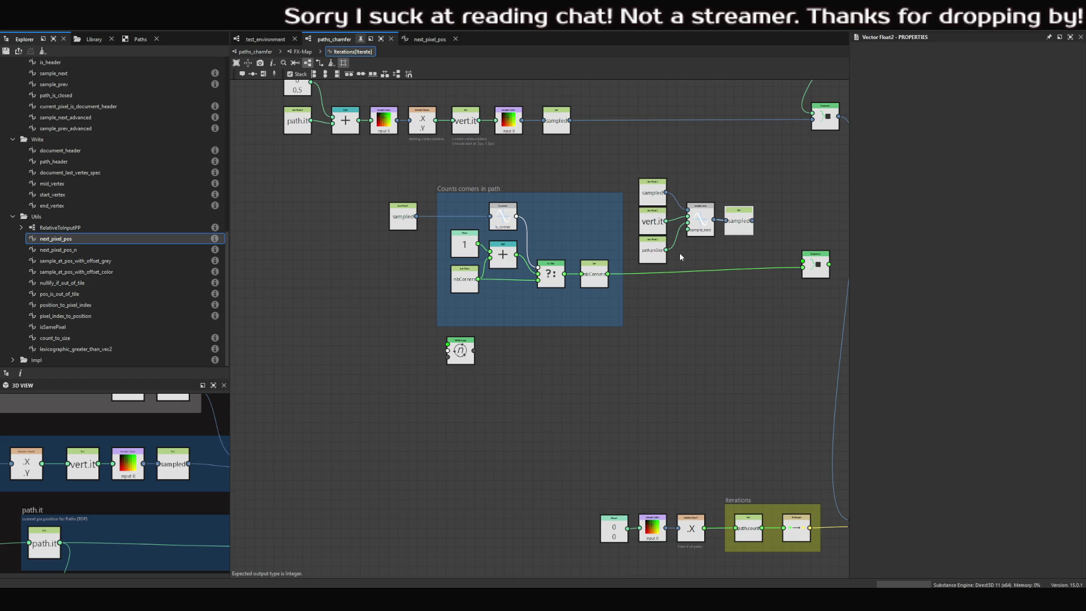
scroll(554, 268, "down", 3)
middle_click_drag(329, 261, 441, 263)
- Move the While Loop node beside Vector Float2, connect Vector Float2's output to it, and tidy node positions
scroll(441, 263, "up", 4)
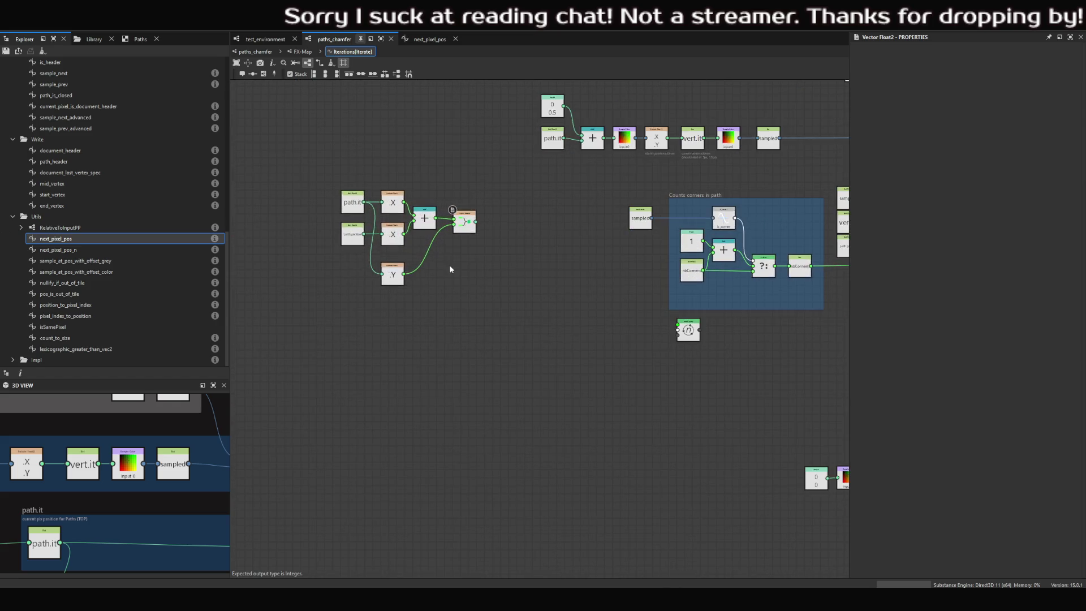
left_click(480, 203)
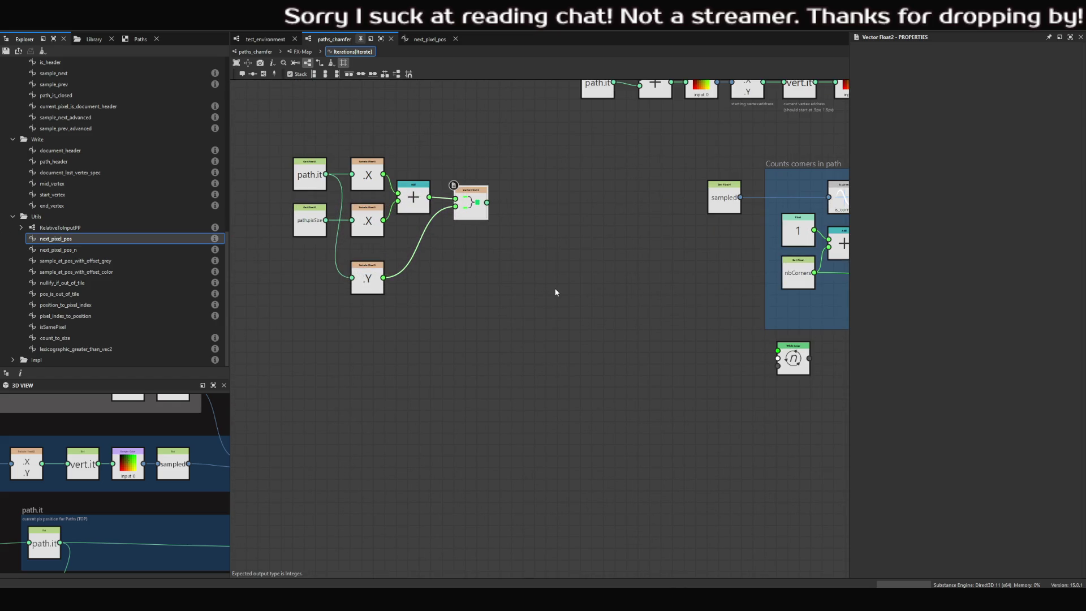
left_click_drag(793, 358, 551, 208)
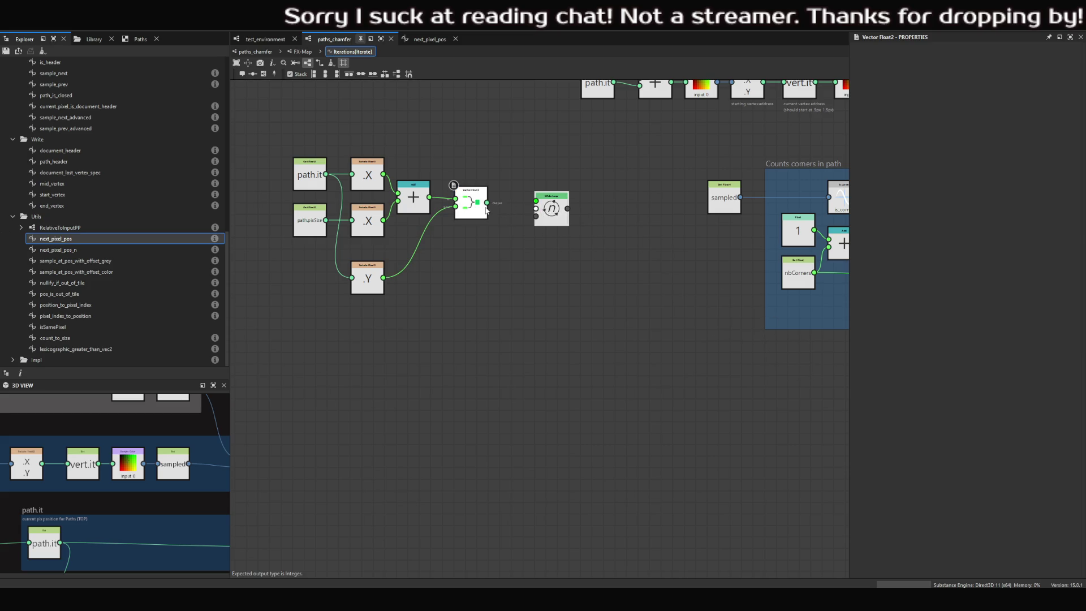
left_click_drag(487, 202, 535, 200)
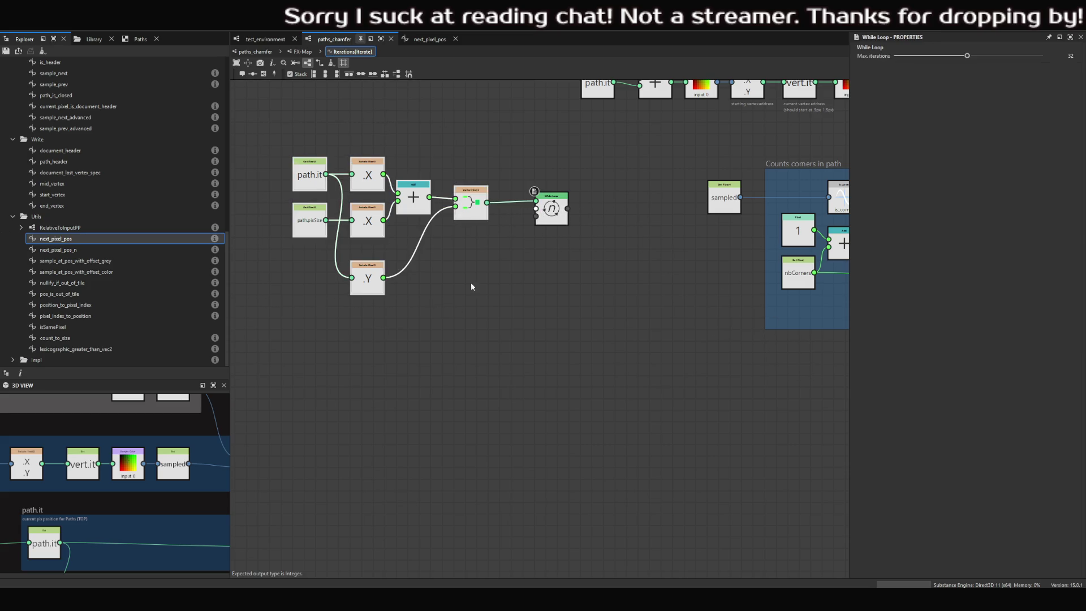
mouse_move(469, 208)
left_mouse_down()
mouse_move(471, 198)
mouse_move(467, 208)
left_mouse_up()
left_click_drag(563, 209, 586, 210)
scroll(596, 208, "down", 5)
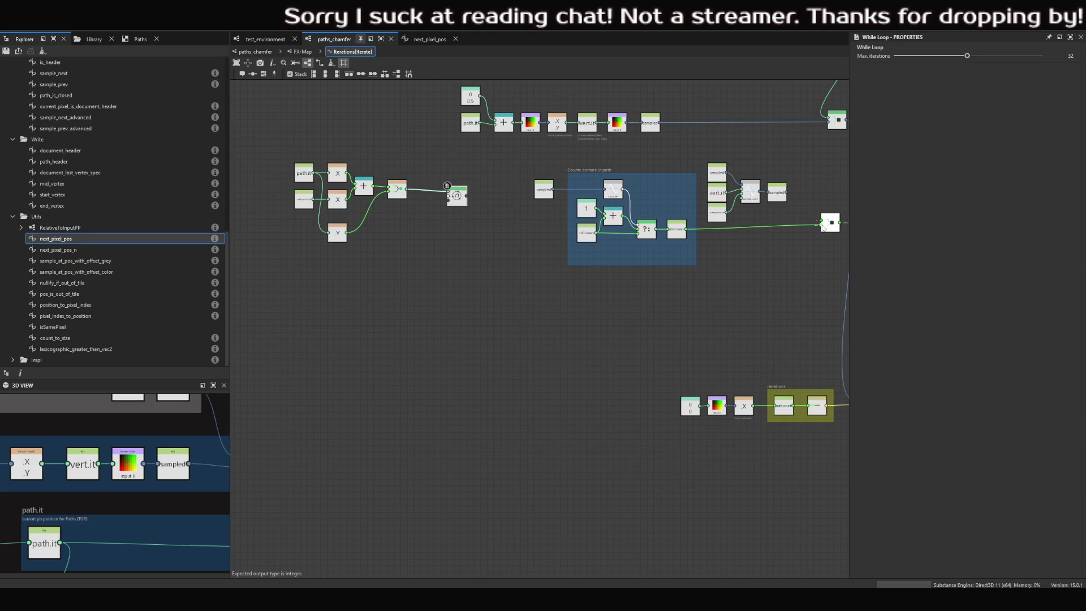
- Disconnect nbCorners from the output node and move the corners frame down and left
left_click_drag(823, 226, 775, 218)
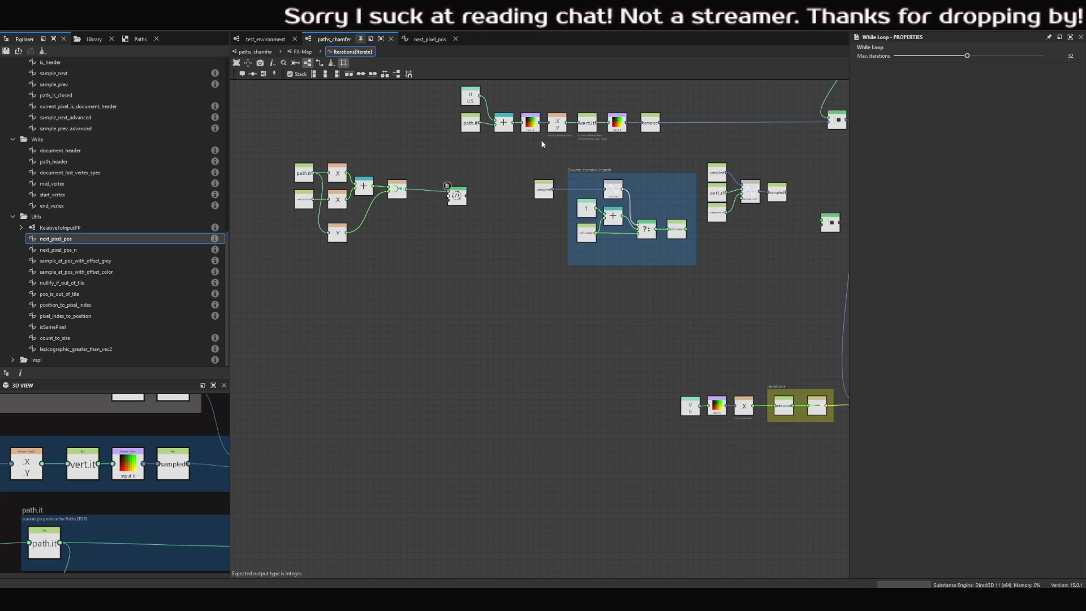
left_click_drag(514, 149, 694, 291)
mouse_move(651, 178)
left_mouse_down()
mouse_move(464, 247)
mouse_move(391, 257)
left_mouse_up()
mouse_move(254, 148)
left_mouse_down()
mouse_move(388, 244)
mouse_move(402, 191)
mouse_move(283, 195)
left_mouse_up()
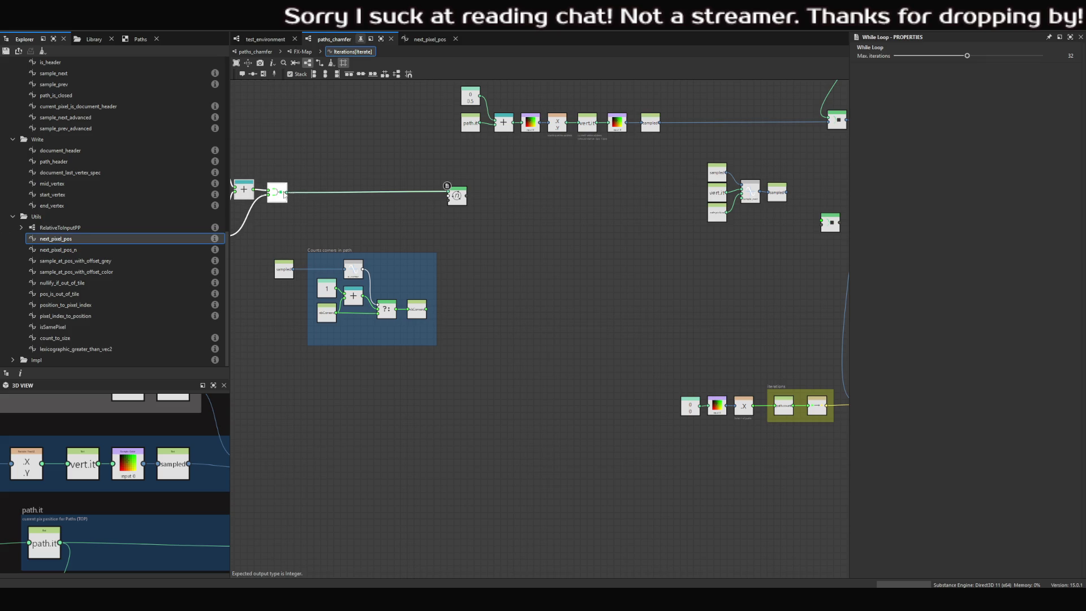
- Reposition the sample_next node group lower and to the side, away from the loop chain
scroll(459, 198, "up", 3)
scroll(464, 230, "down", 1)
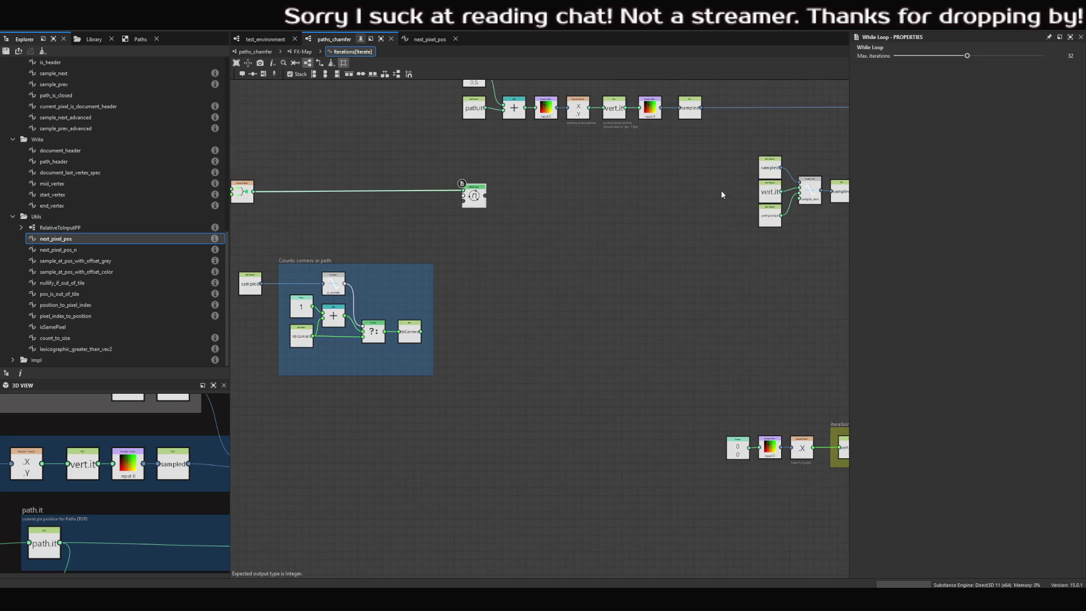
middle_click_drag(722, 194, 628, 186)
scroll(701, 181, "up", 3)
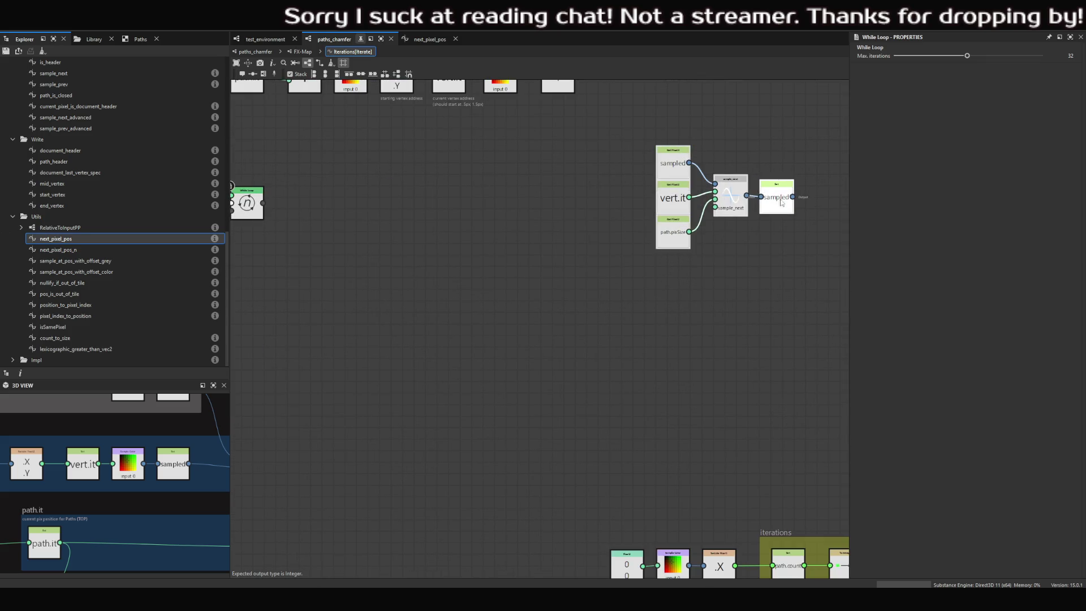
left_click_drag(781, 204, 456, 315)
middle_click_drag(456, 315, 656, 303)
mouse_move(614, 303)
left_mouse_down()
mouse_move(589, 317)
mouse_move(689, 305)
mouse_move(721, 203)
mouse_move(744, 180)
left_mouse_up()
mouse_move(600, 227)
middle_mouse_down()
mouse_move(599, 242)
mouse_move(560, 254)
middle_mouse_up()
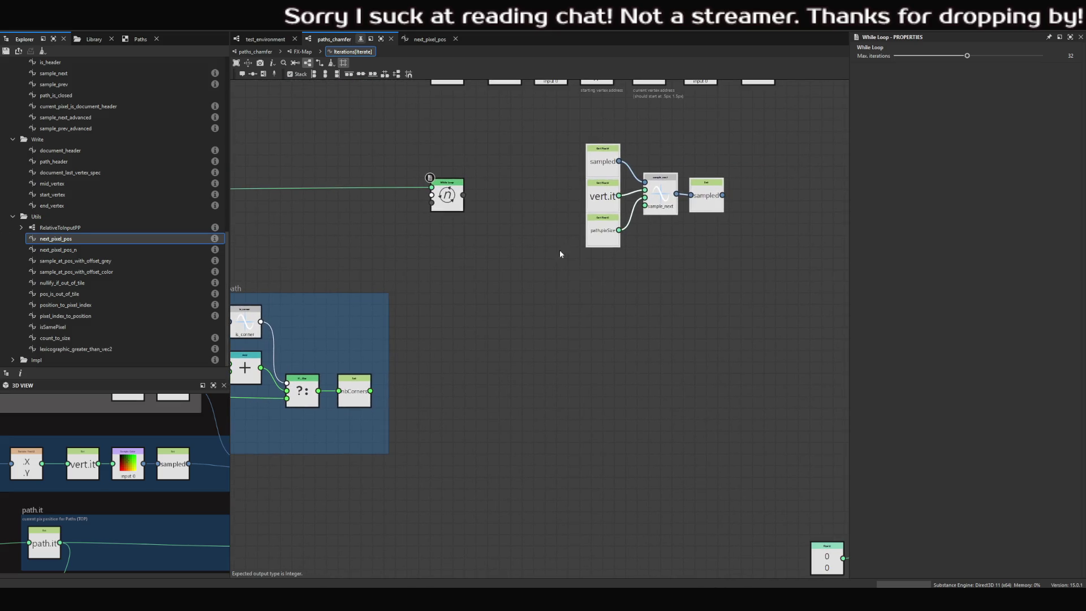
mouse_move(658, 215)
left_mouse_down()
mouse_move(543, 359)
mouse_move(595, 359)
left_mouse_up()
middle_click_drag(513, 309, 691, 284)
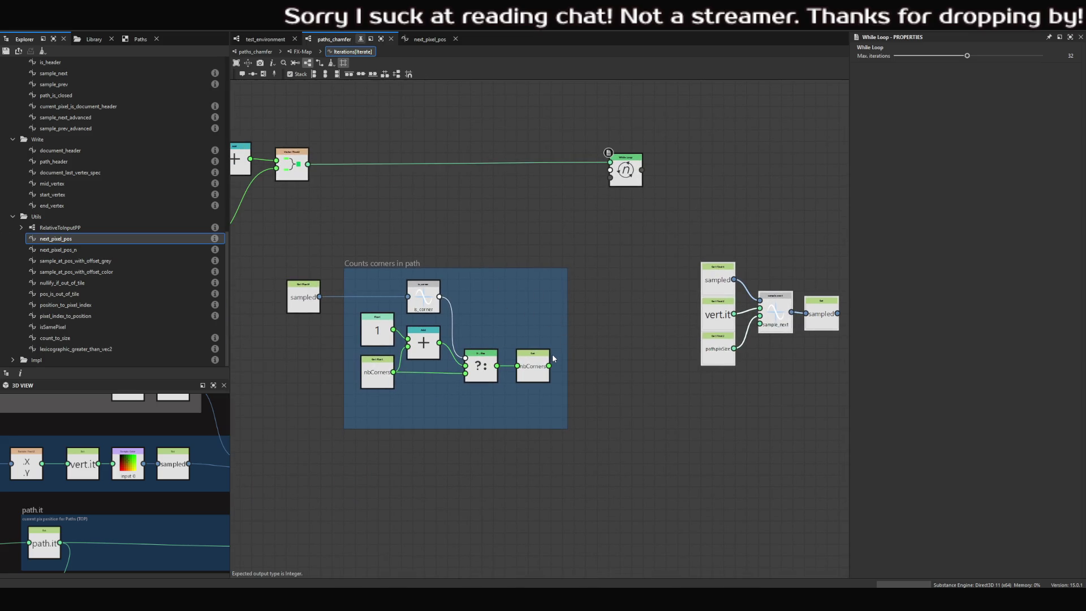
- Pan to show the whole swizzle chain, then dismiss node search without adding anything
middle_click_drag(558, 327, 642, 303)
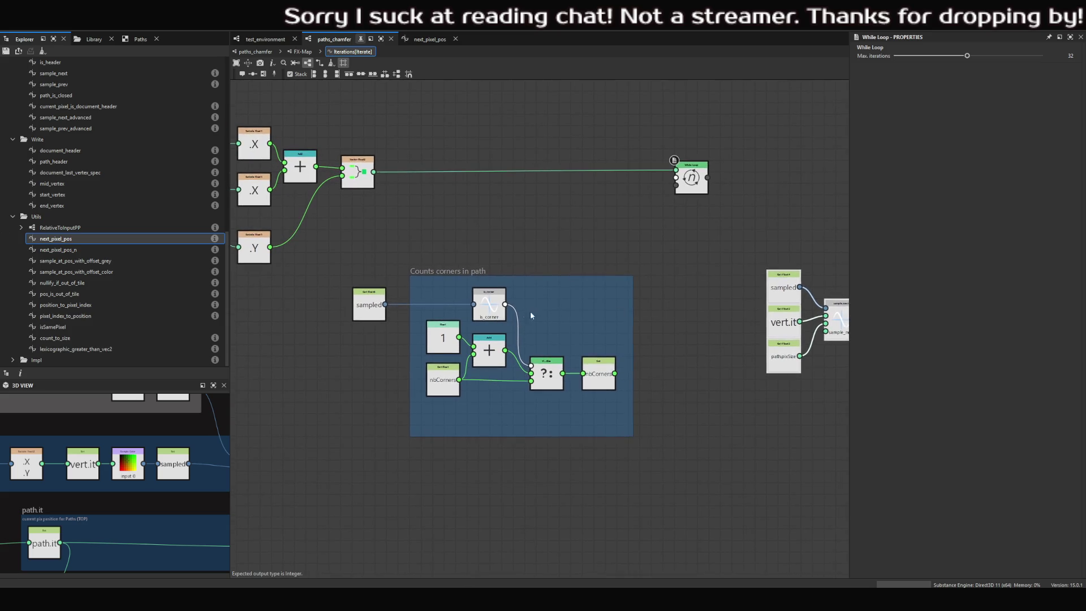
mouse_move(530, 315)
middle_mouse_down()
mouse_move(637, 315)
mouse_move(598, 321)
middle_mouse_up()
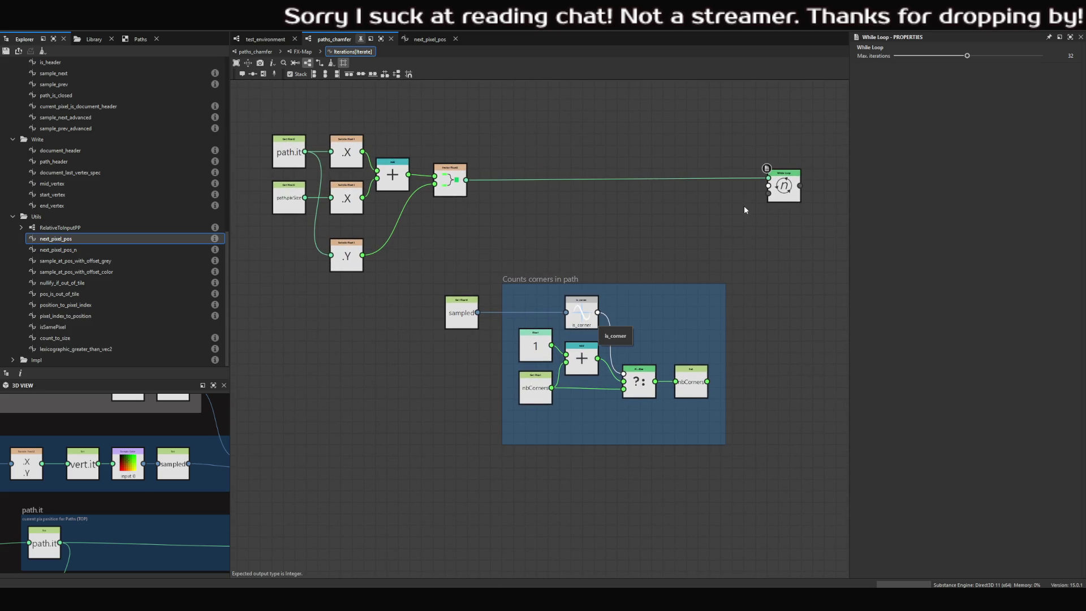
middle_click_drag(744, 205, 652, 211)
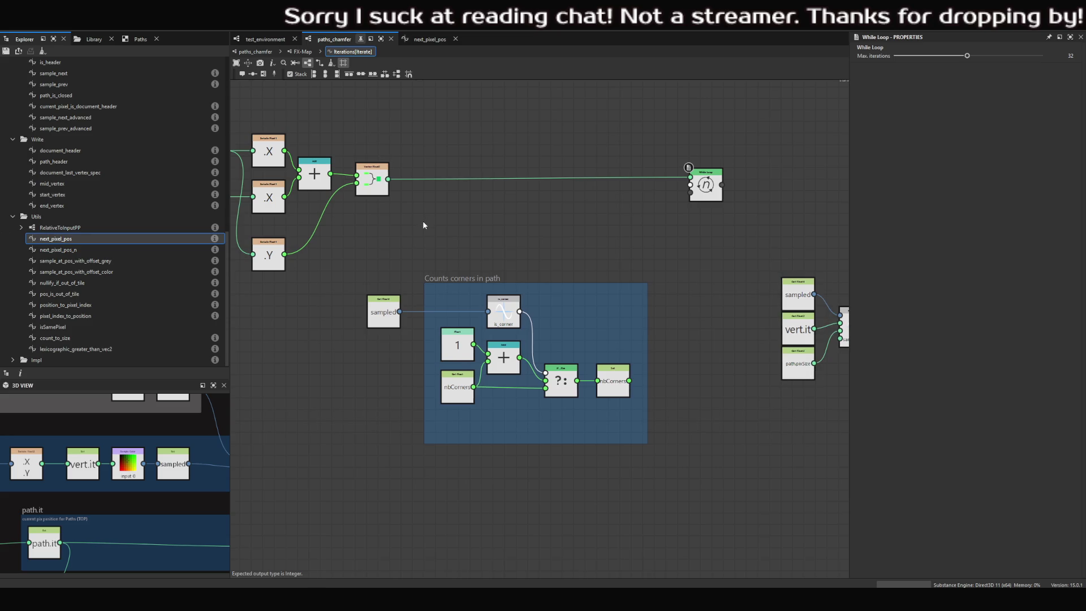
mouse_move(423, 225)
middle_mouse_down()
mouse_move(528, 203)
mouse_move(430, 220)
middle_mouse_up()
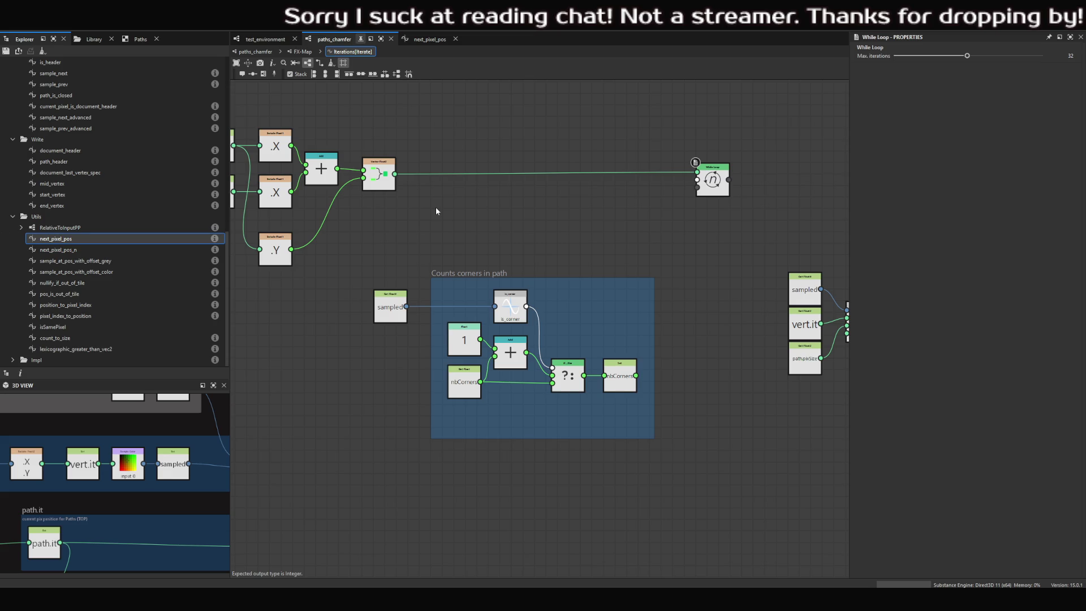
key("space")
left_click(355, 207)
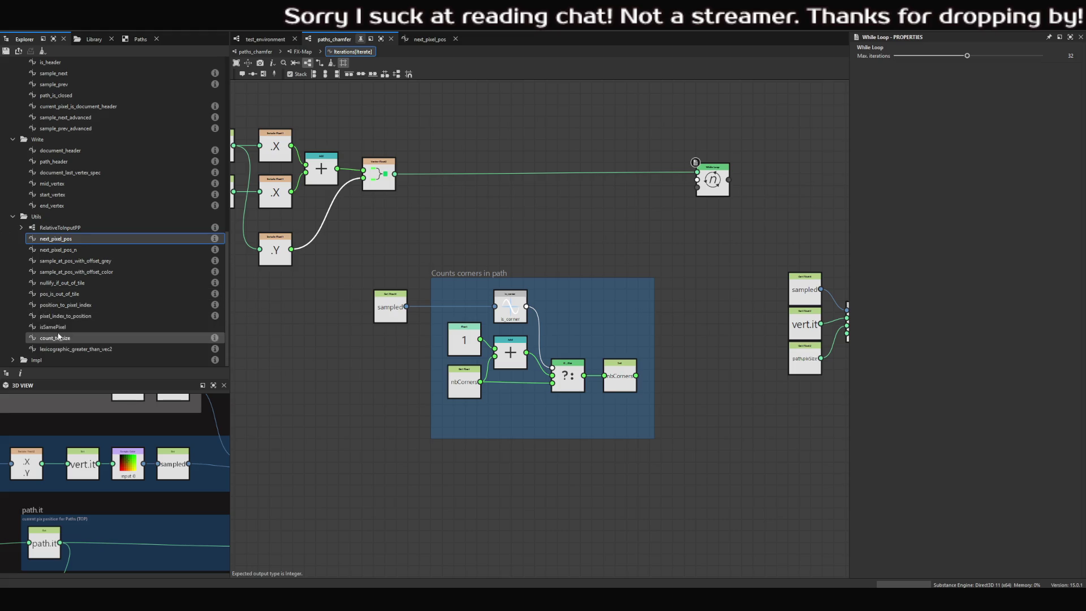
- Drop is_end_vertex from the Read folder onto the graph and shift the seven-node path.it chain left
scroll(67, 328, "up", 4)
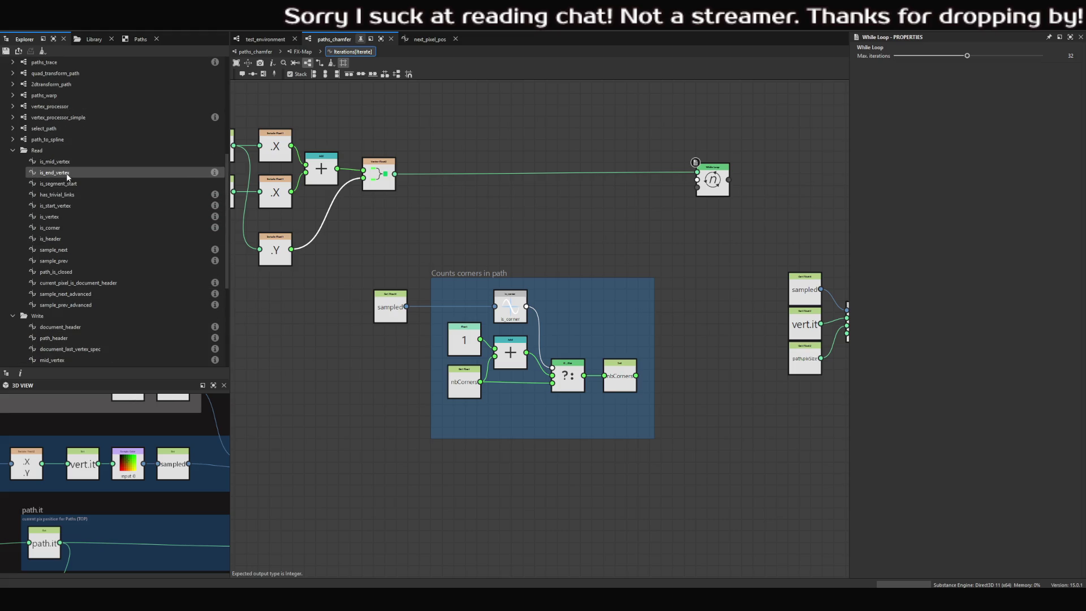
left_click_drag(67, 175, 584, 225)
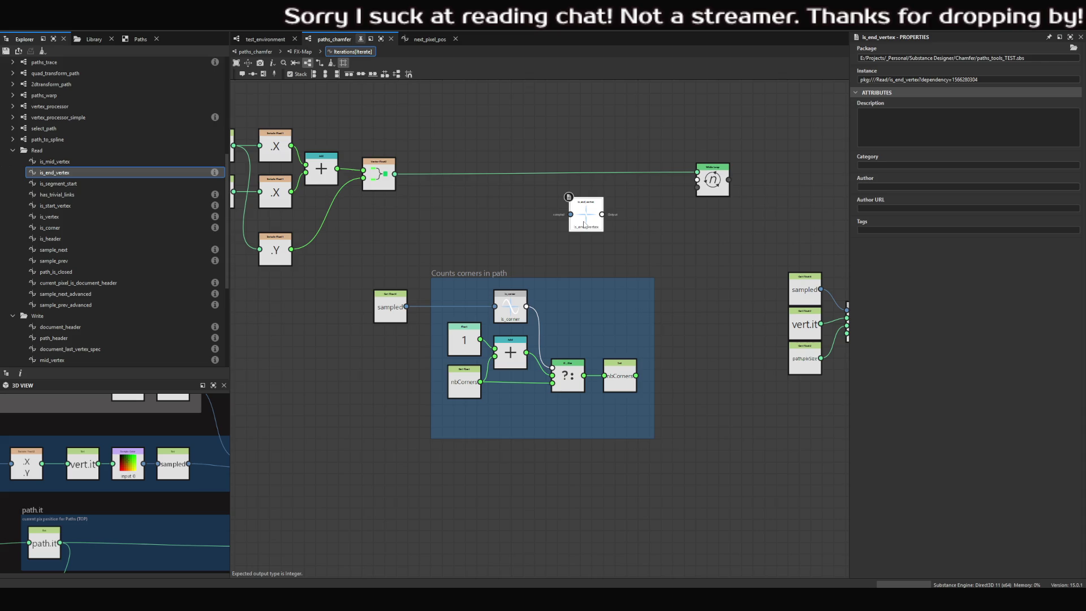
middle_click_drag(474, 168, 619, 199)
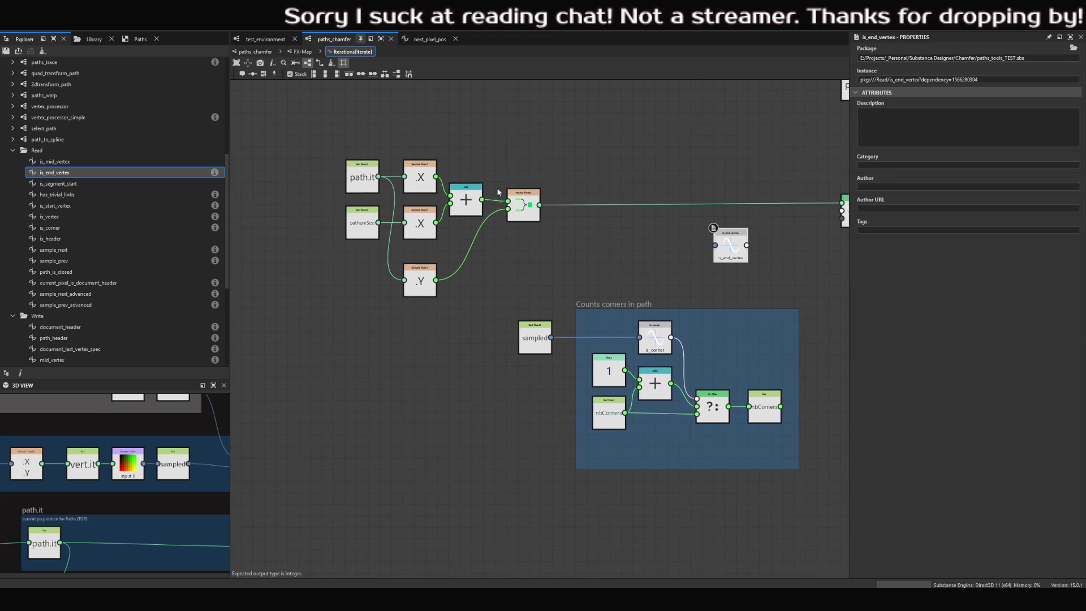
left_click_drag(320, 139, 489, 253)
left_click_drag(527, 215, 447, 220)
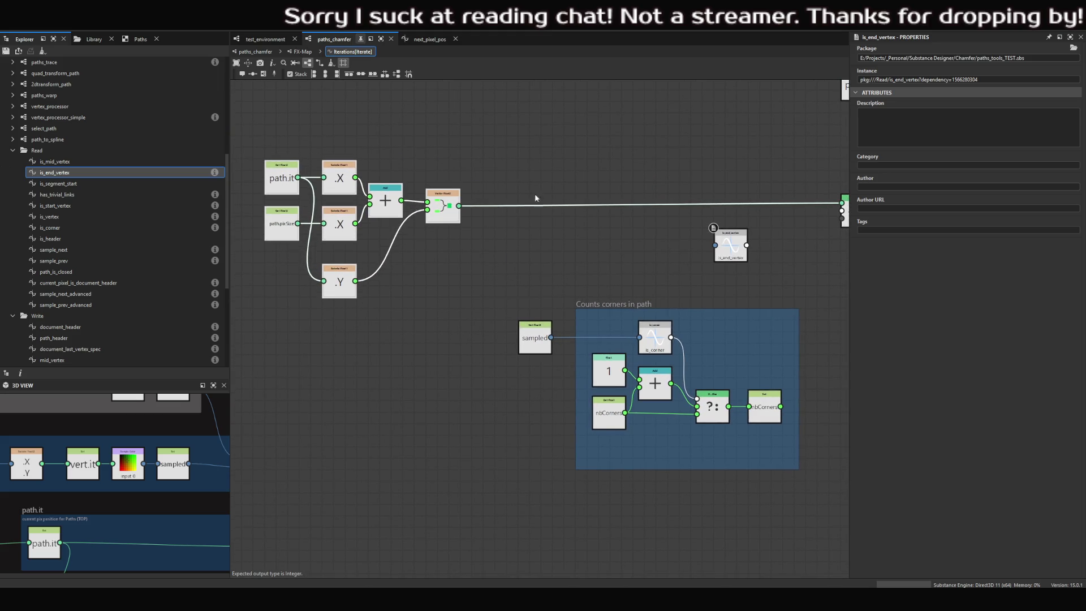
- Wrap the selected chain in a frame titled 'moves Path address 1 pixel right'
left_click(902, 114)
key("ctrl+f")
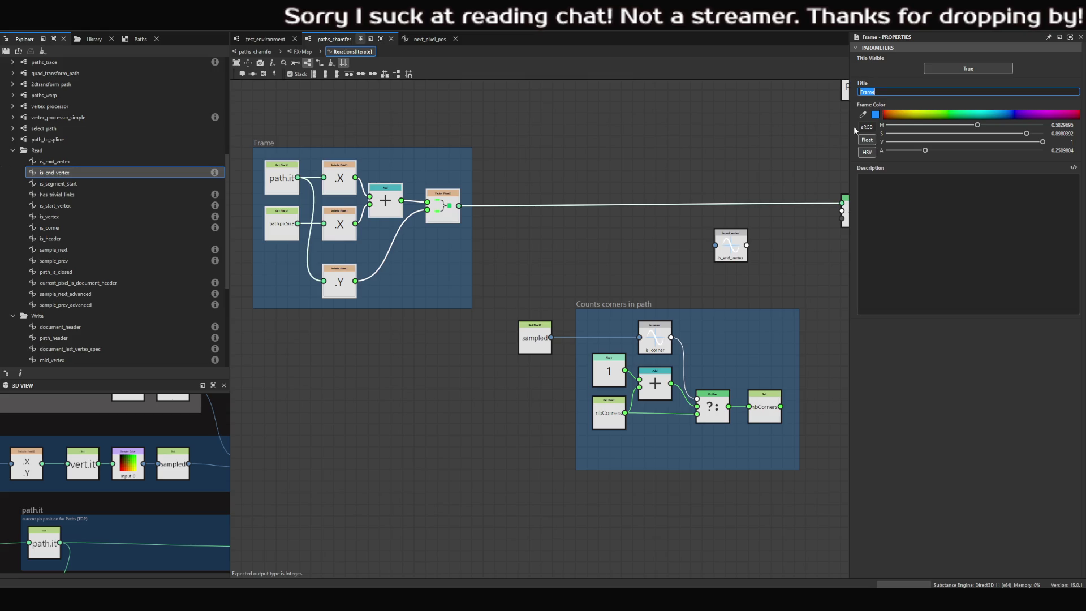
type("of")
type("th address")
type(" 1 pixel right")
key("Return")
- Move is_end_vertex closer to the frame and nudge the framed chain into place
middle_click_drag(516, 174, 462, 154)
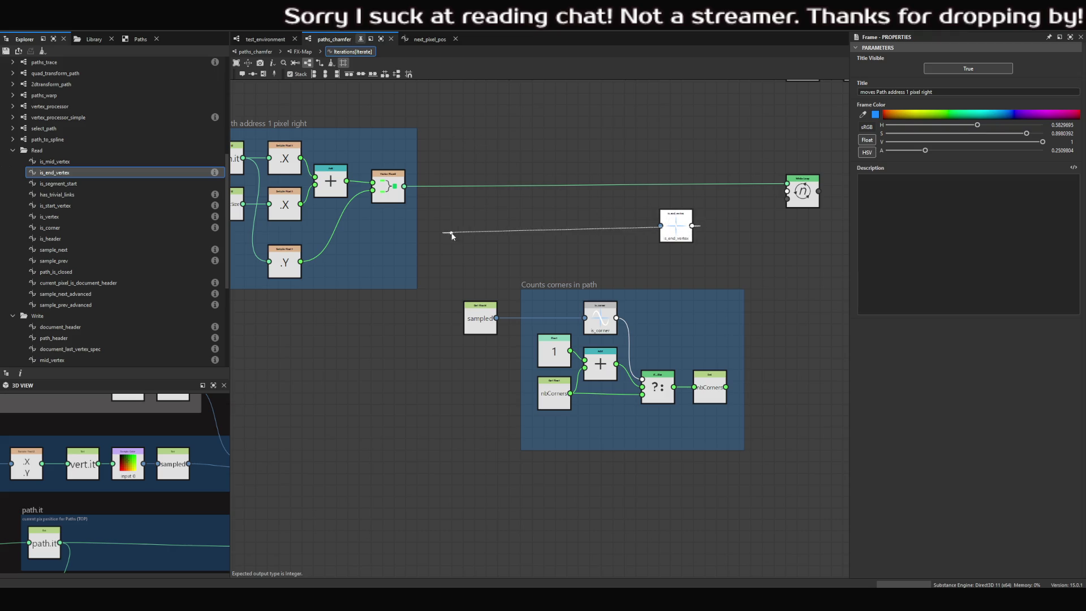
mouse_move(685, 222)
left_mouse_down()
mouse_move(475, 221)
mouse_move(518, 219)
left_mouse_up()
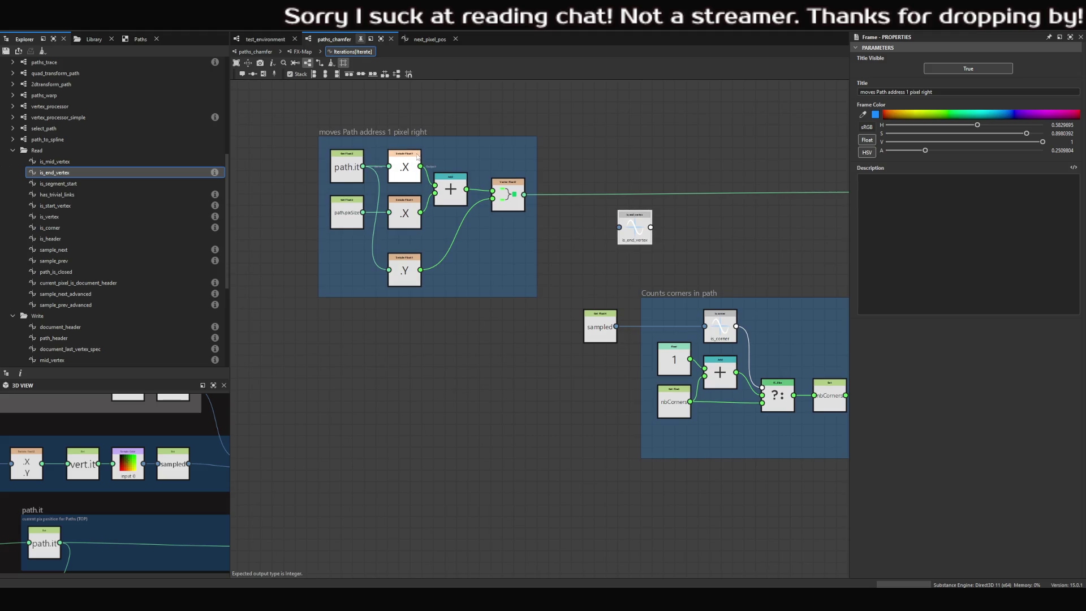
mouse_move(426, 137)
left_mouse_down()
mouse_move(439, 135)
mouse_move(413, 140)
left_mouse_up()
- Enter 'should start at (1.5px, .5px)' as the frame's Description in Properties
left_click(890, 187)
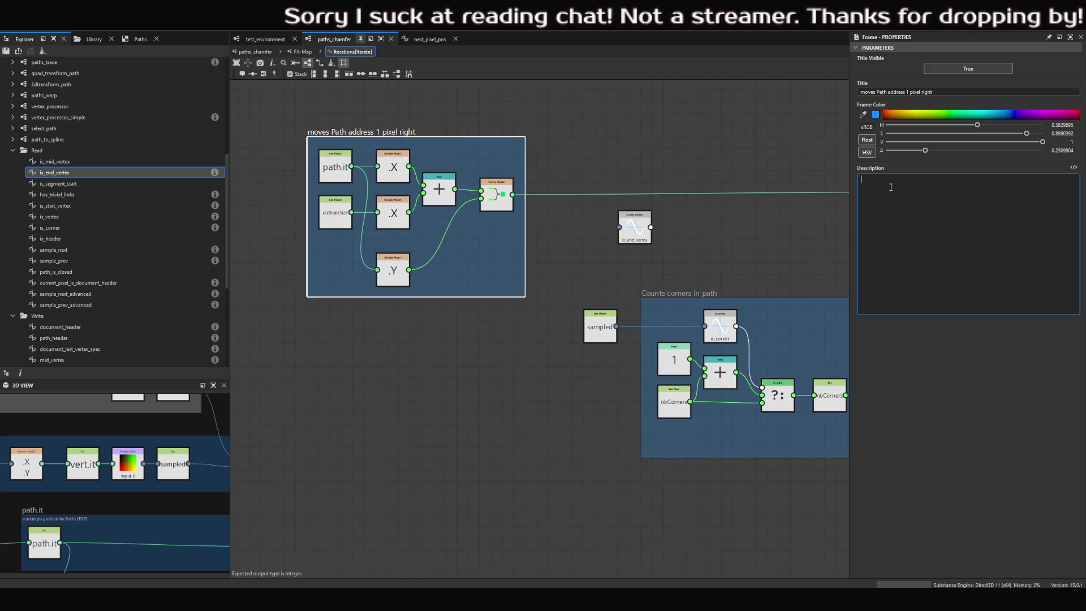
type("should start at (1.5")
type("px")
type("ath he")
key("BackSpace")
key("BackSpace")
key("BackSpace")
- Commit the frame description and move is_end_vertex up beside the frame
left_click(703, 198)
mouse_move(638, 226)
left_mouse_down()
mouse_move(581, 228)
mouse_move(626, 176)
left_mouse_up()
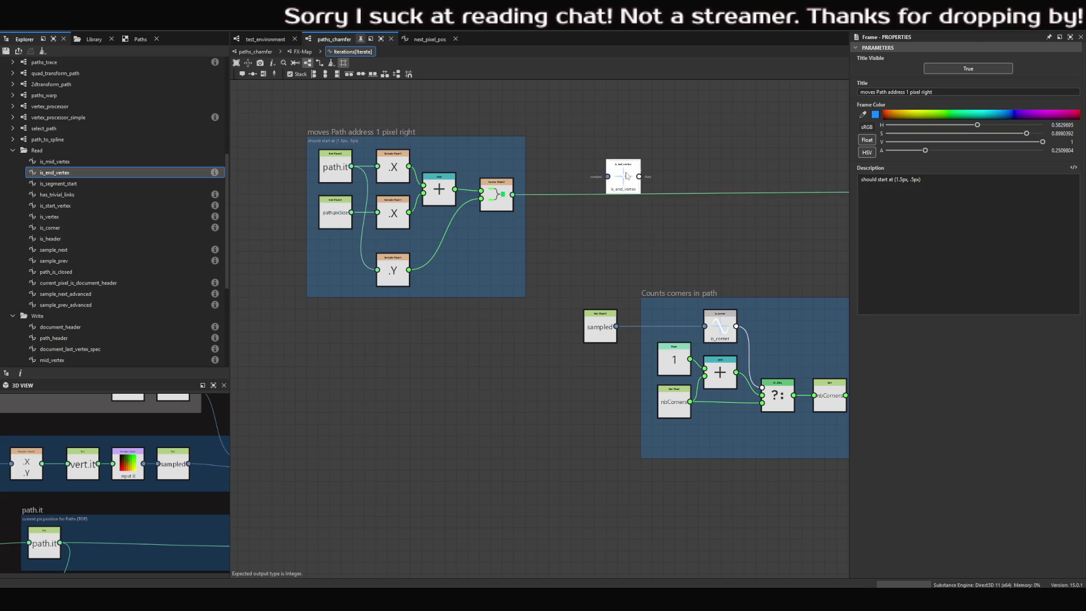
scroll(626, 176, "up", 4)
scroll(491, 196, "down", 3)
mouse_move(433, 212)
left_mouse_down()
mouse_move(546, 191)
mouse_move(563, 213)
left_mouse_up()
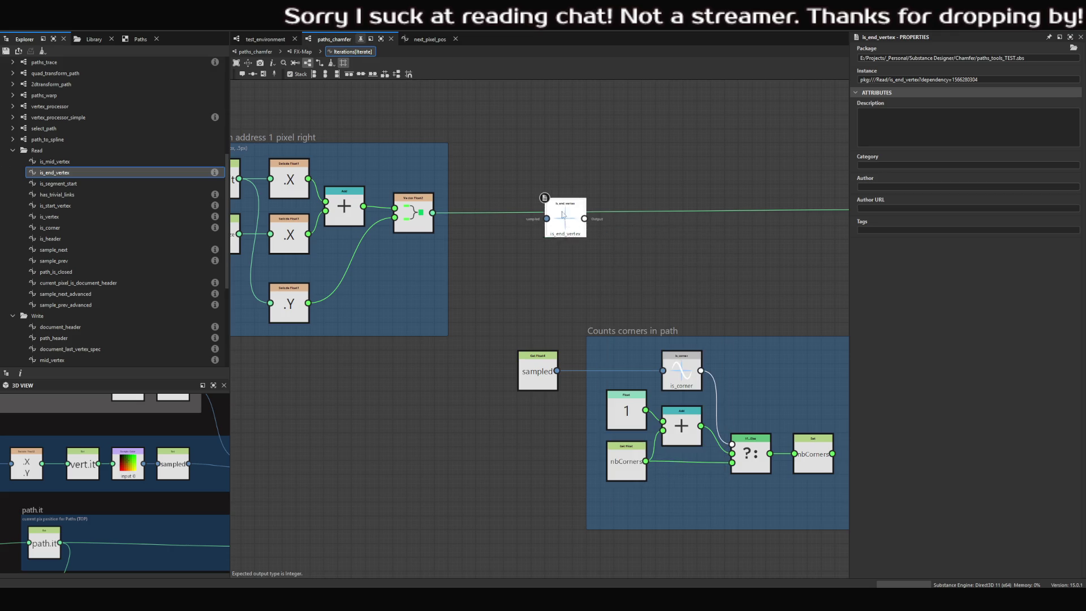
scroll(563, 214, "up", 4)
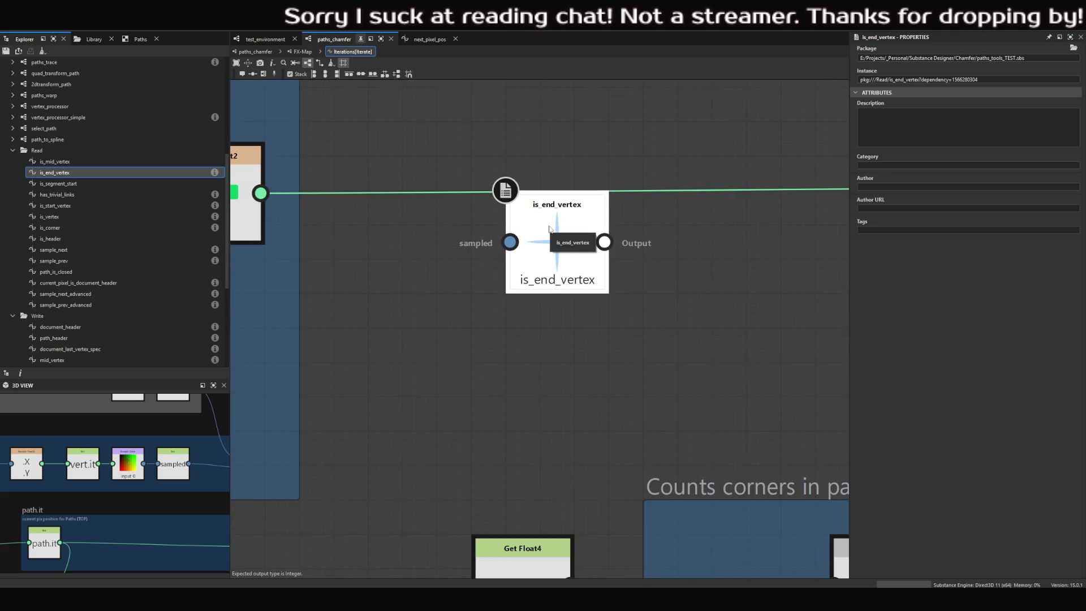
scroll(632, 252, "down", 4)
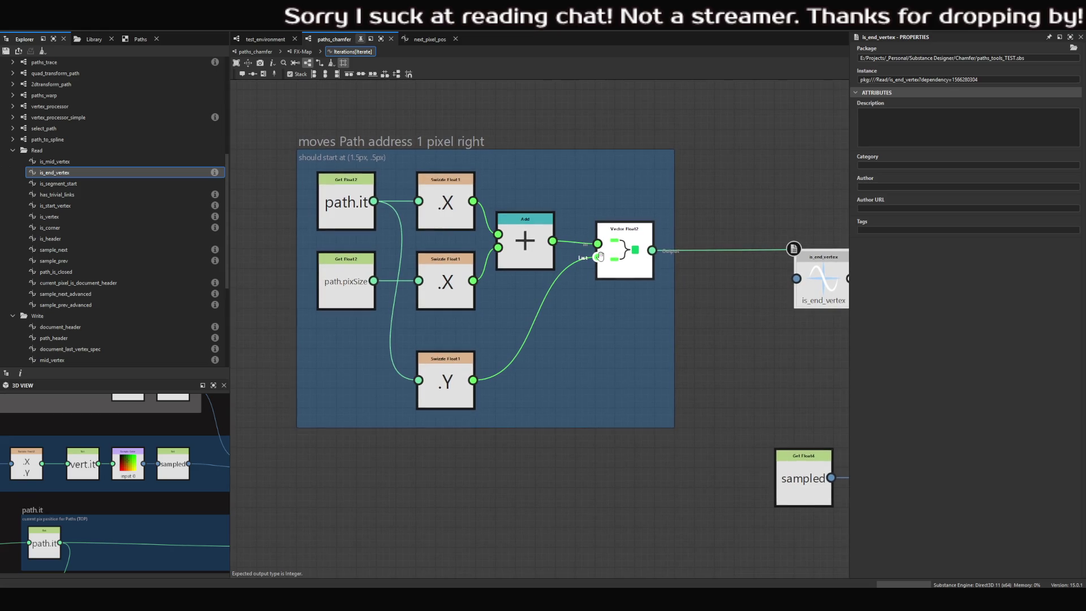
- Settle is_end_vertex just right of the frame, below the Vector Float2 output wire
middle_click_drag(589, 259, 572, 275)
scroll(572, 275, "down", 2)
scroll(666, 286, "up", 2)
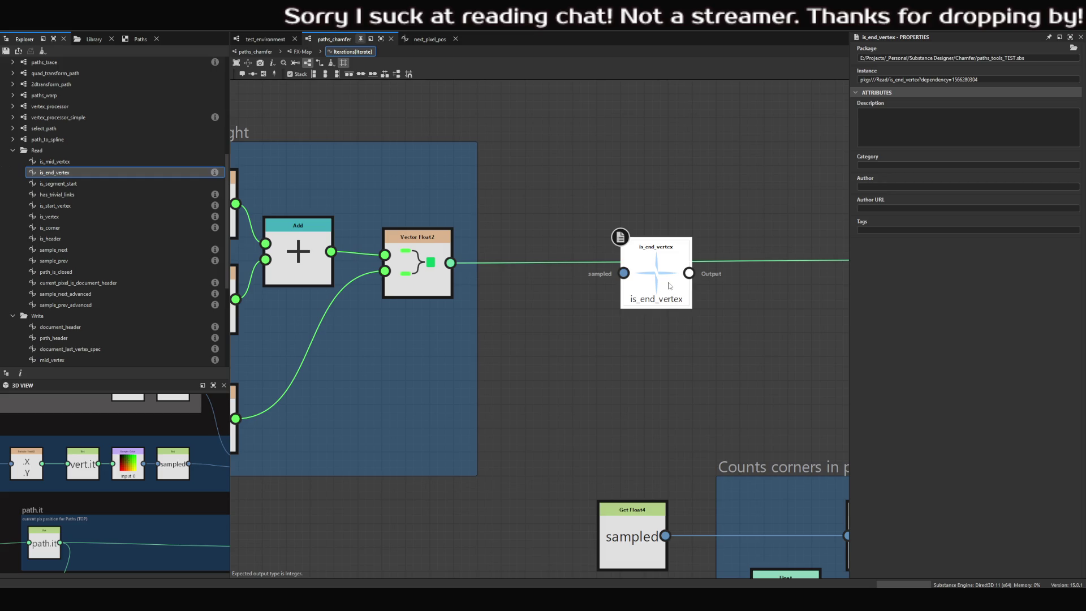
middle_click_drag(639, 260, 687, 320)
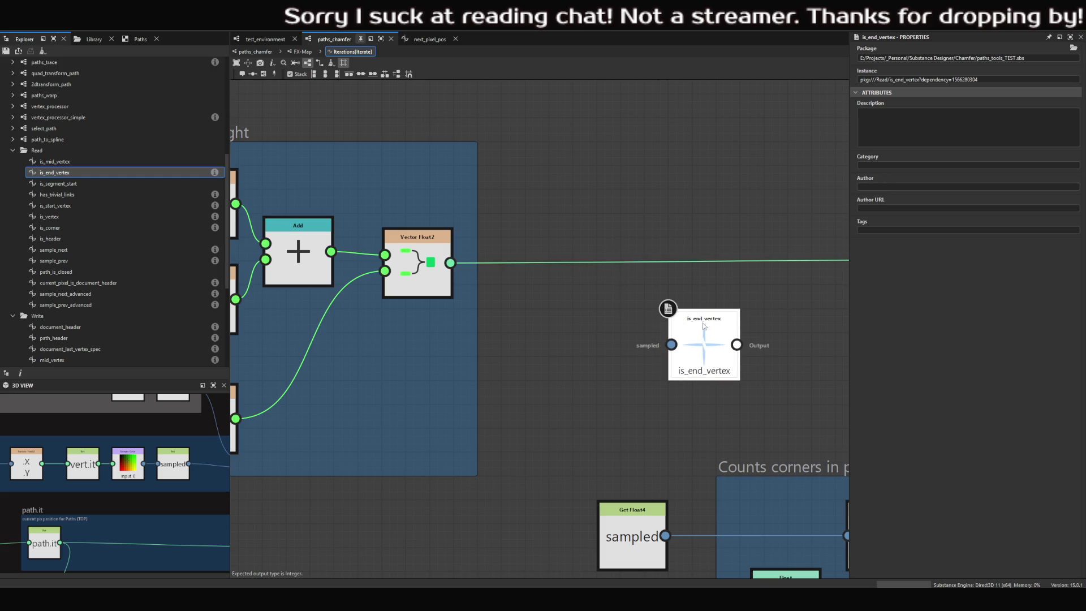
scroll(687, 319, "down", 2)
left_click_drag(608, 304, 657, 304)
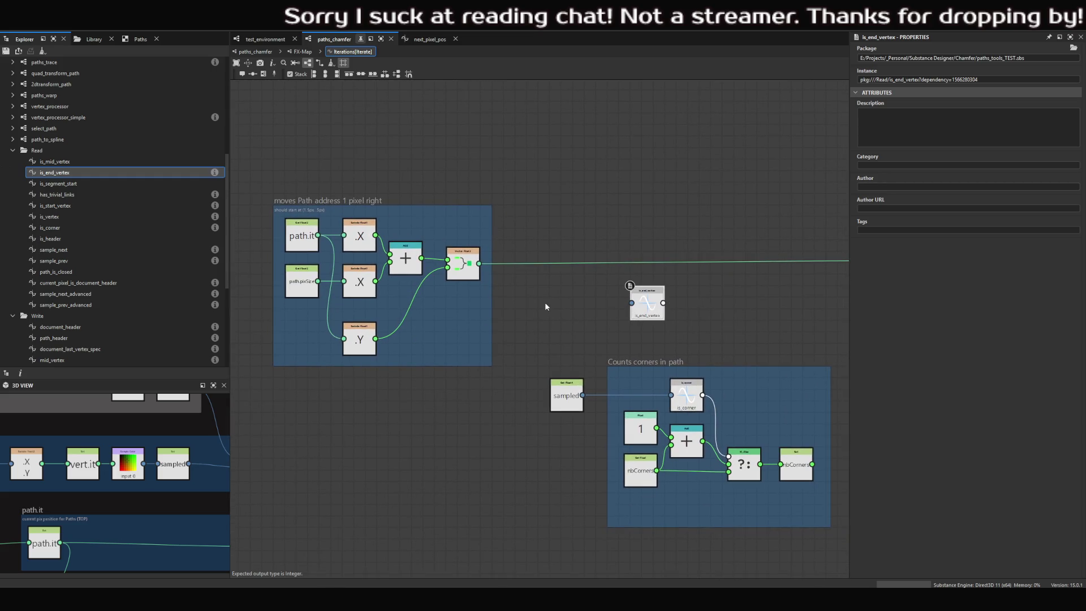